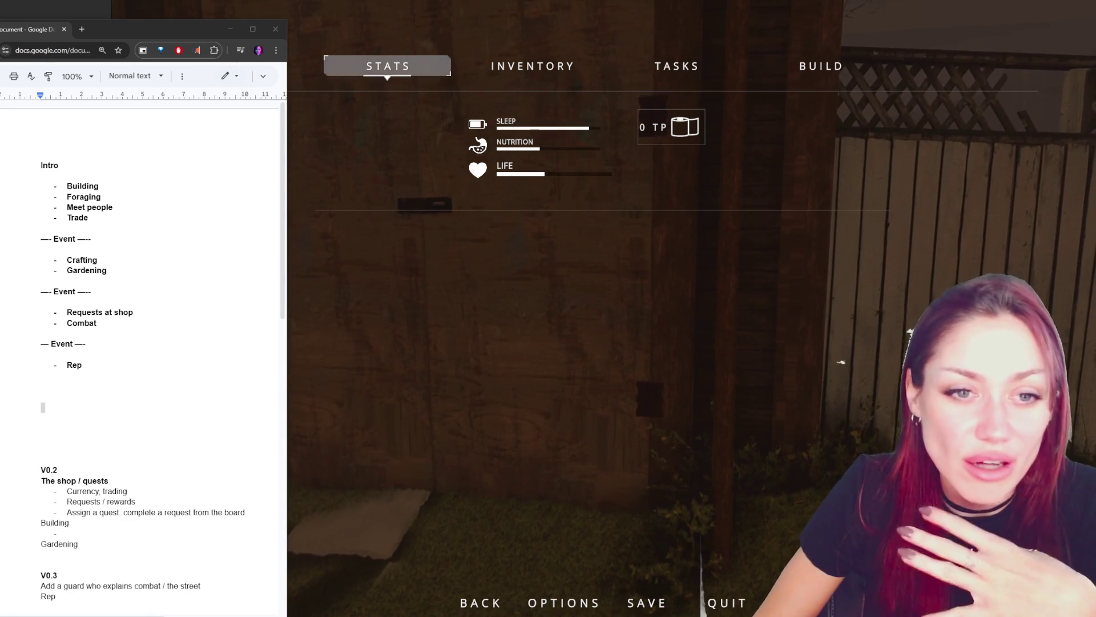
- Start a new indented sub-bullet directly beneath the Building item
{"action": "left_click", "coordinate": [86, 360]}
{"action": "left_click", "coordinate": [43, 387]}
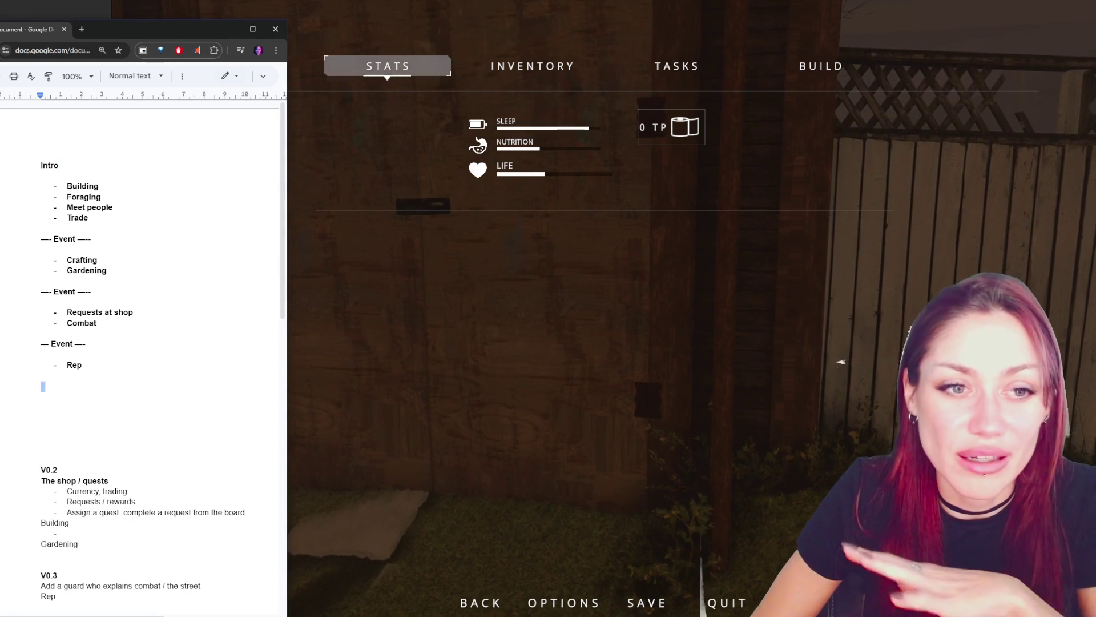
{"action": "key", "text": "alt+Tab"}
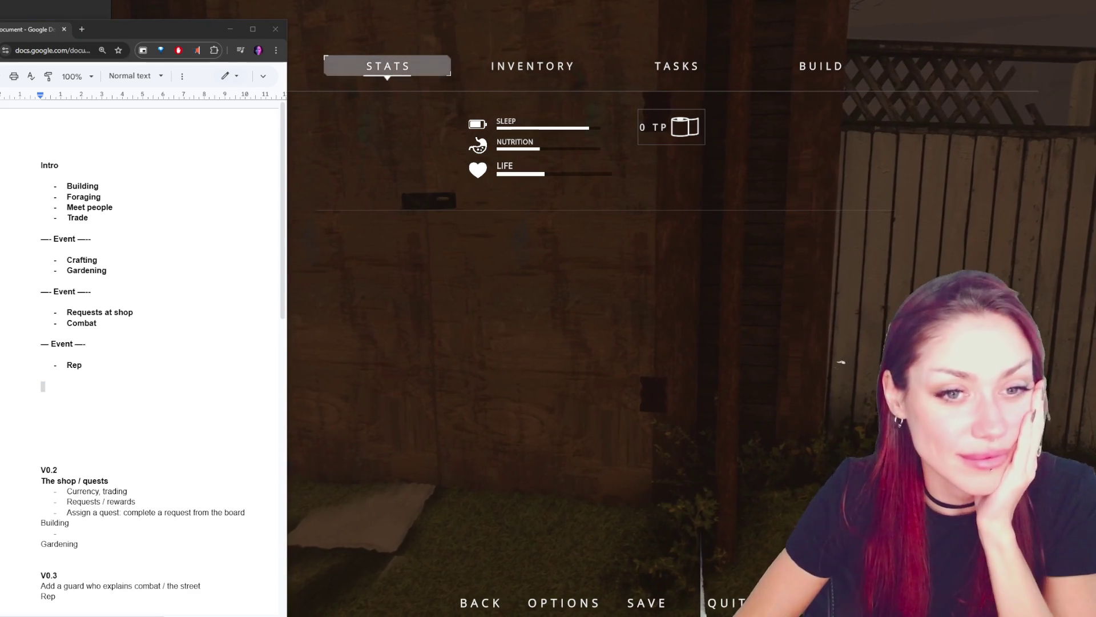
{"action": "double_click", "coordinate": [90, 186]}
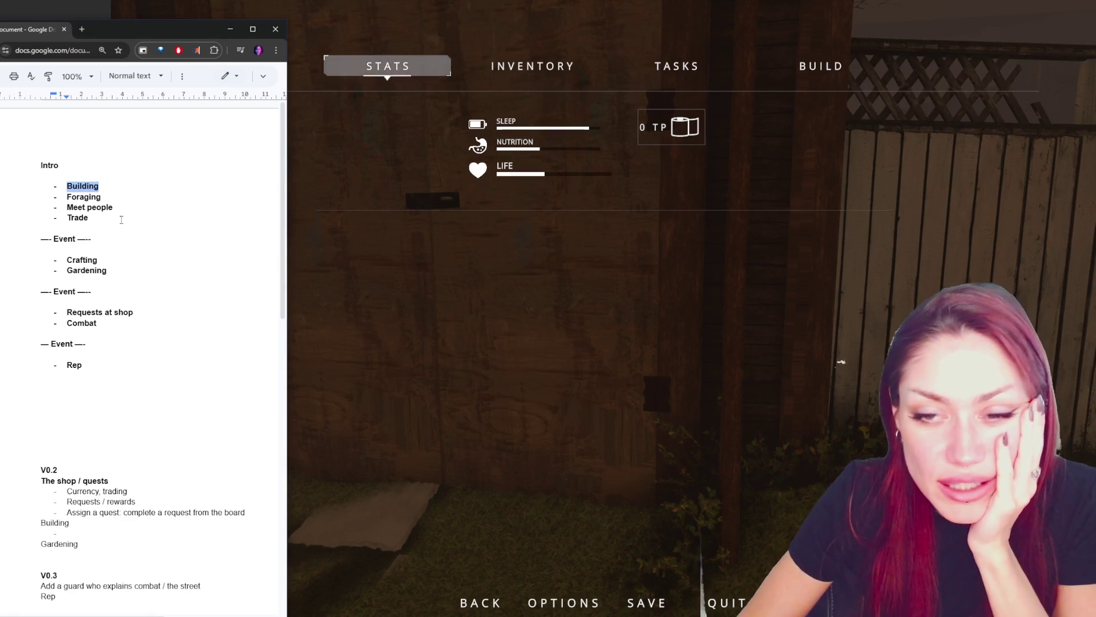
{"action": "left_click", "coordinate": [118, 185]}
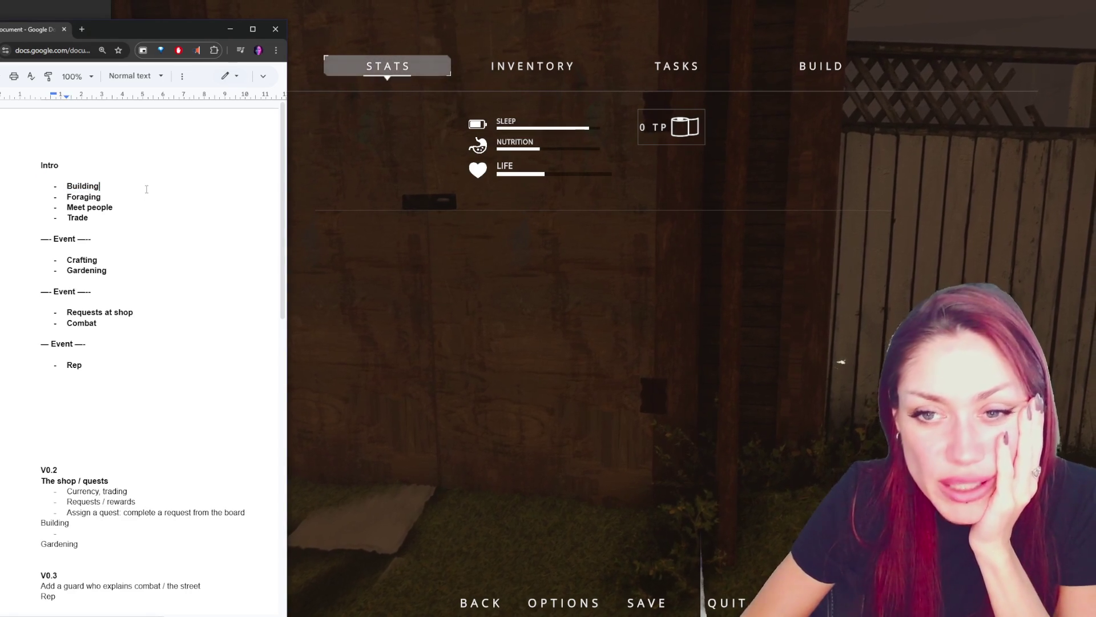
{"action": "key", "text": "Return"}
{"action": "key", "text": "Tab"}
- Type the sub-points 'Build a newspaper bed' and 'Buy or find a schematic and learn how to'
{"action": "type", "text": "Build a "}
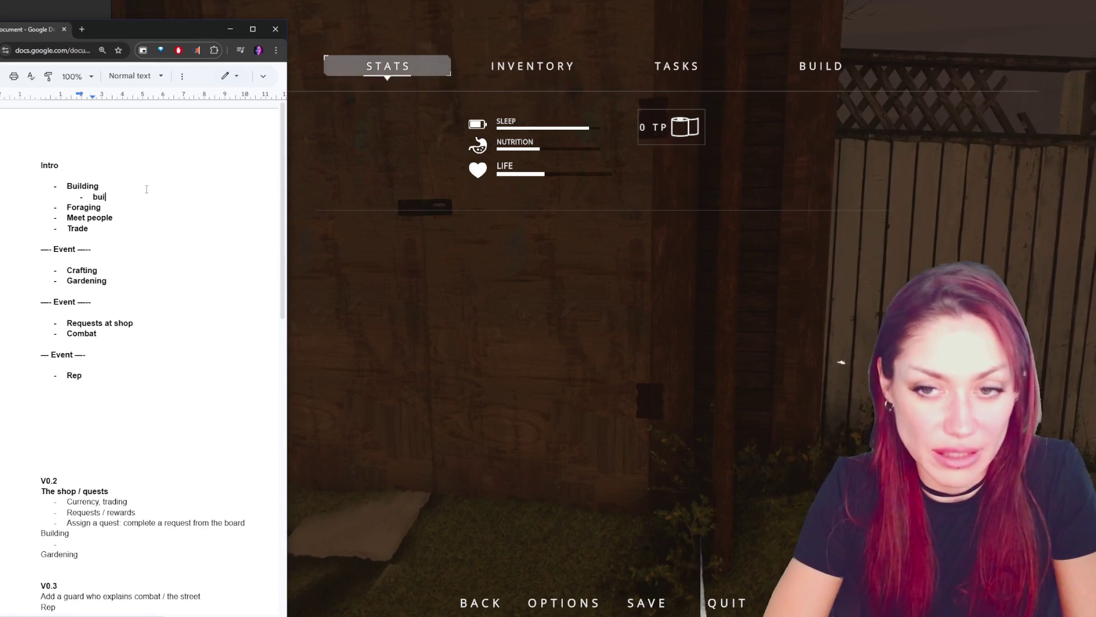
{"action": "type", "text": "newsbab"}
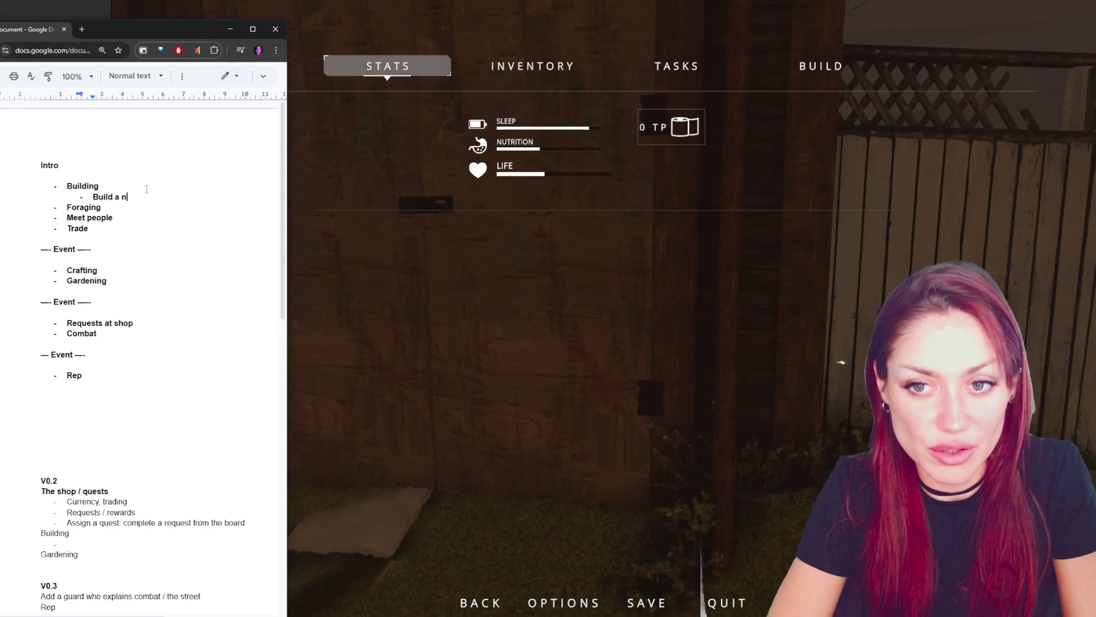
{"action": "key", "text": "BackSpace"}
{"action": "key", "text": "BackSpace"}
{"action": "key", "text": "BackSpace"}
{"action": "type", "text": "p"}
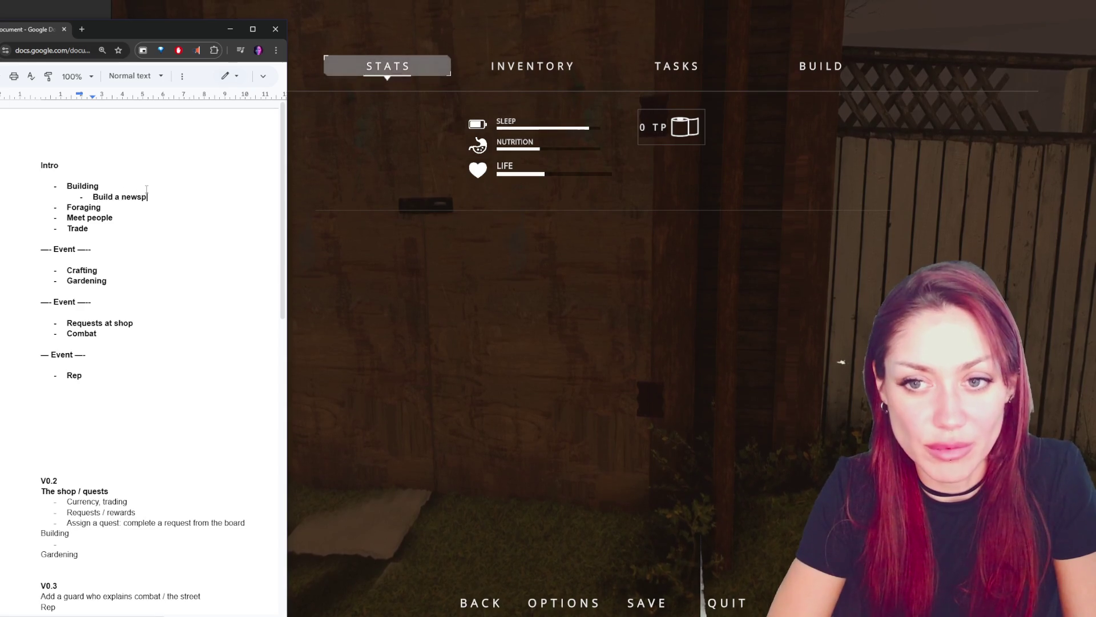
{"action": "type", "text": "aper bed"}
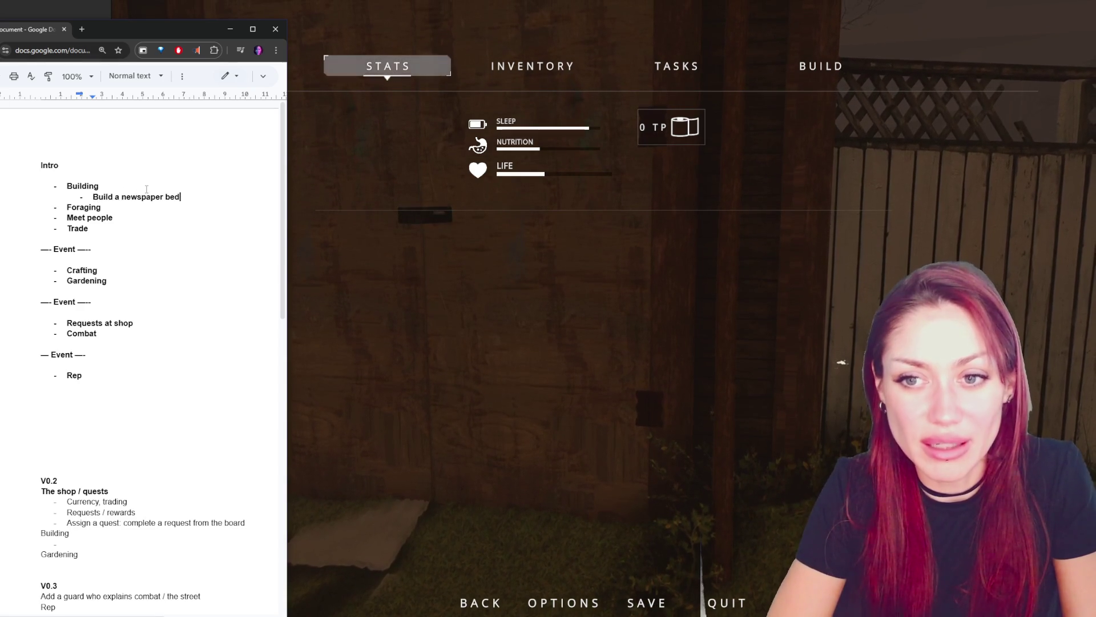
{"action": "key", "text": "Return"}
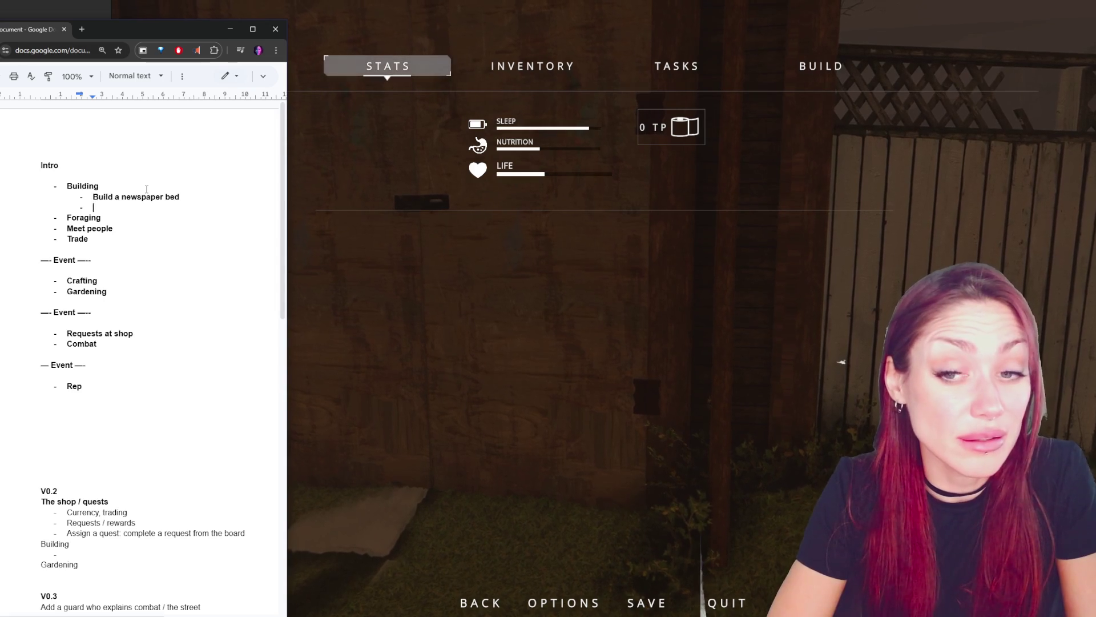
{"action": "type", "text": "Buy or f"}
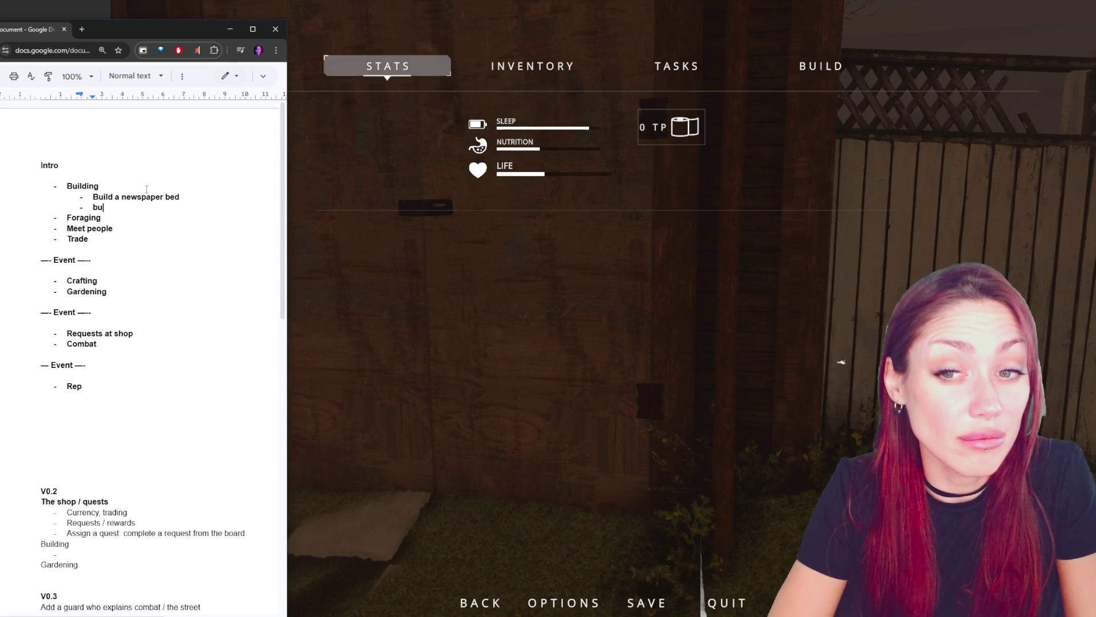
{"action": "type", "text": "ind "}
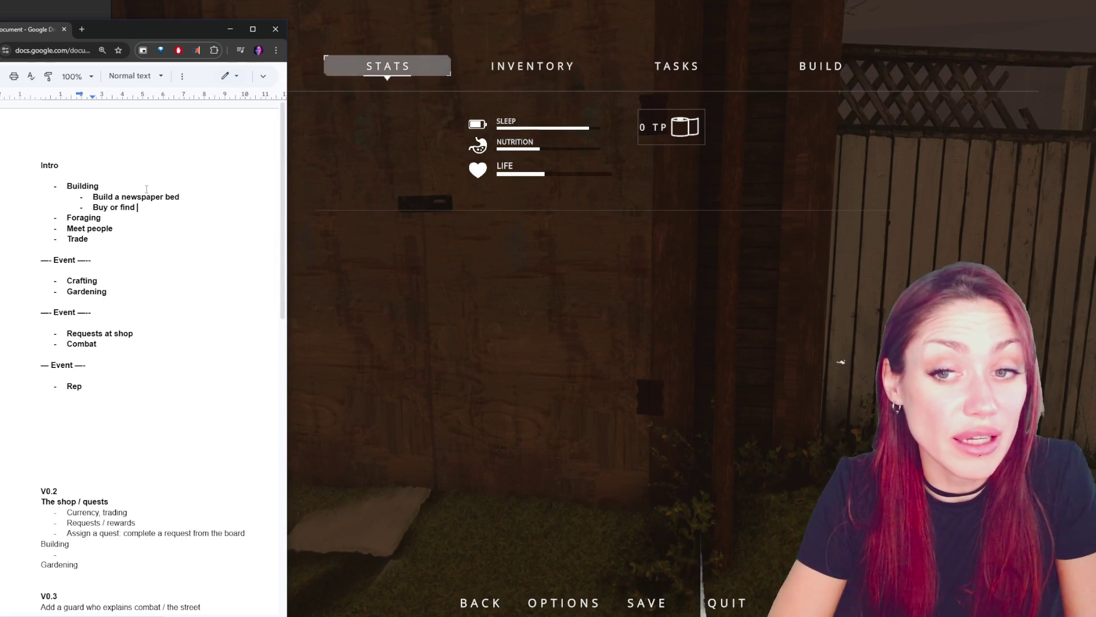
{"action": "type", "text": "a schematic and learn how to"}
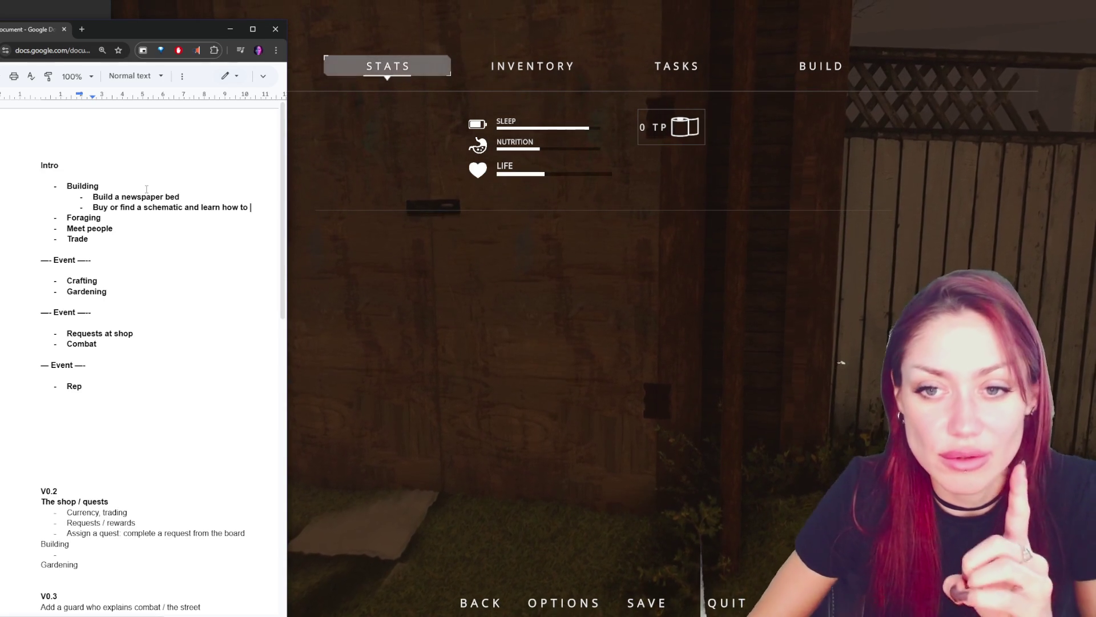
- Replace 'and learn how to' with 'and learn to' on the schematic sub-point
{"action": "left_click", "coordinate": [120, 241]}
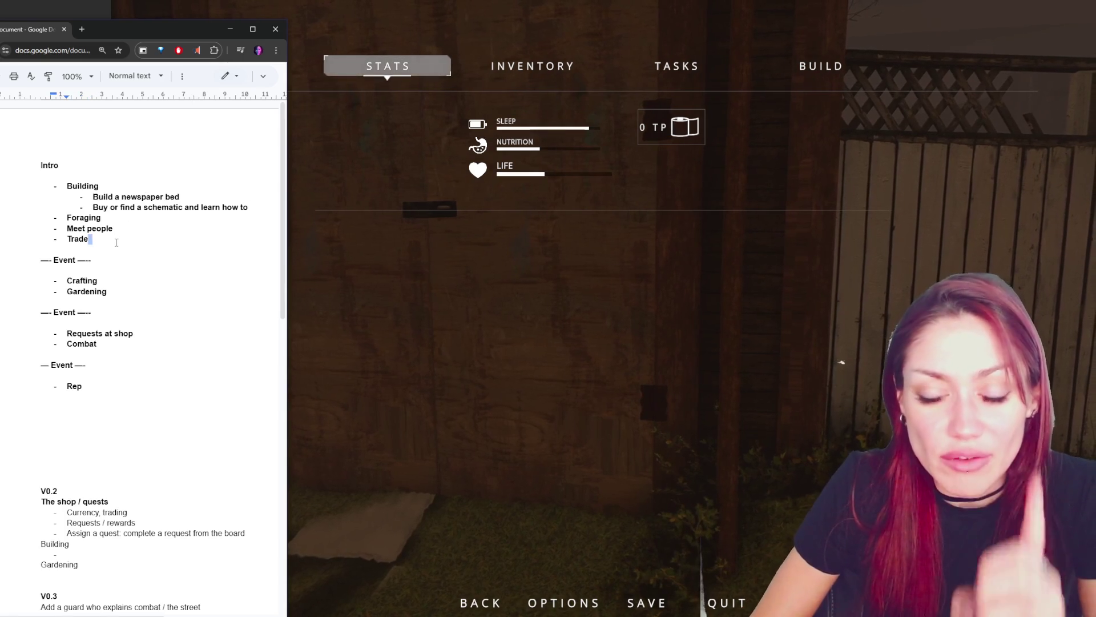
{"action": "triple_click", "coordinate": [138, 209]}
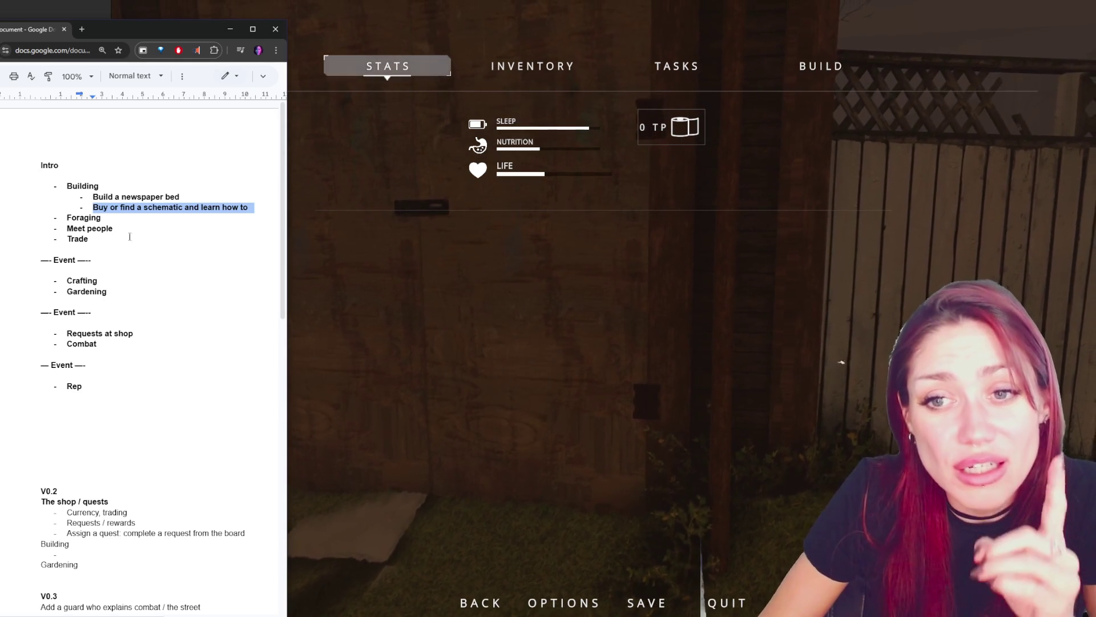
{"action": "triple_click", "coordinate": [144, 197]}
{"action": "triple_click", "coordinate": [198, 209]}
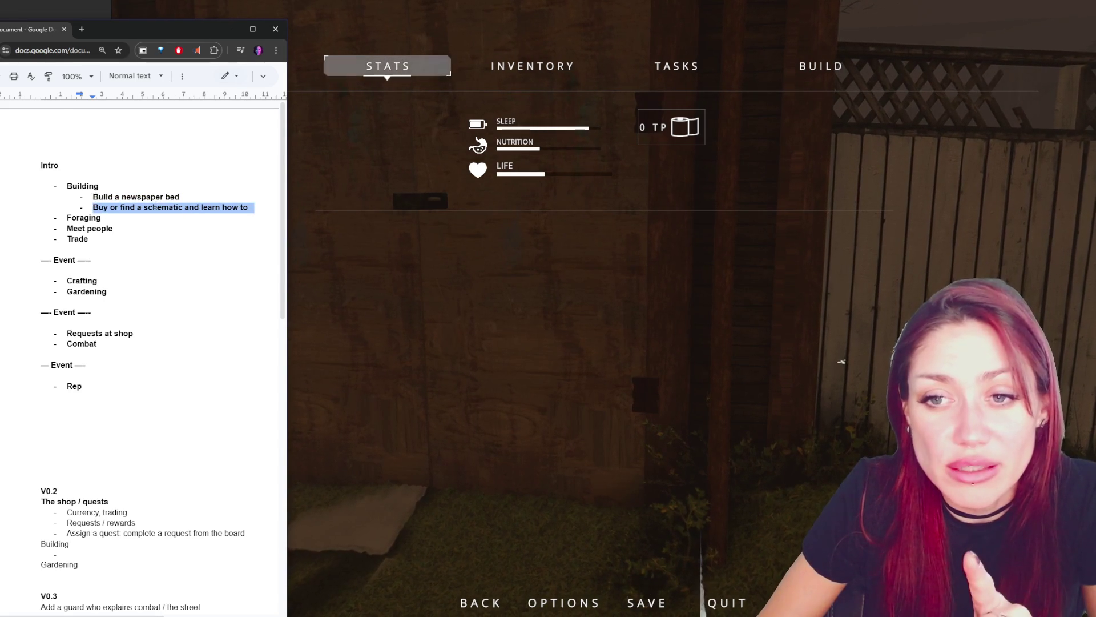
{"action": "double_click", "coordinate": [158, 208]}
{"action": "triple_click", "coordinate": [159, 208]}
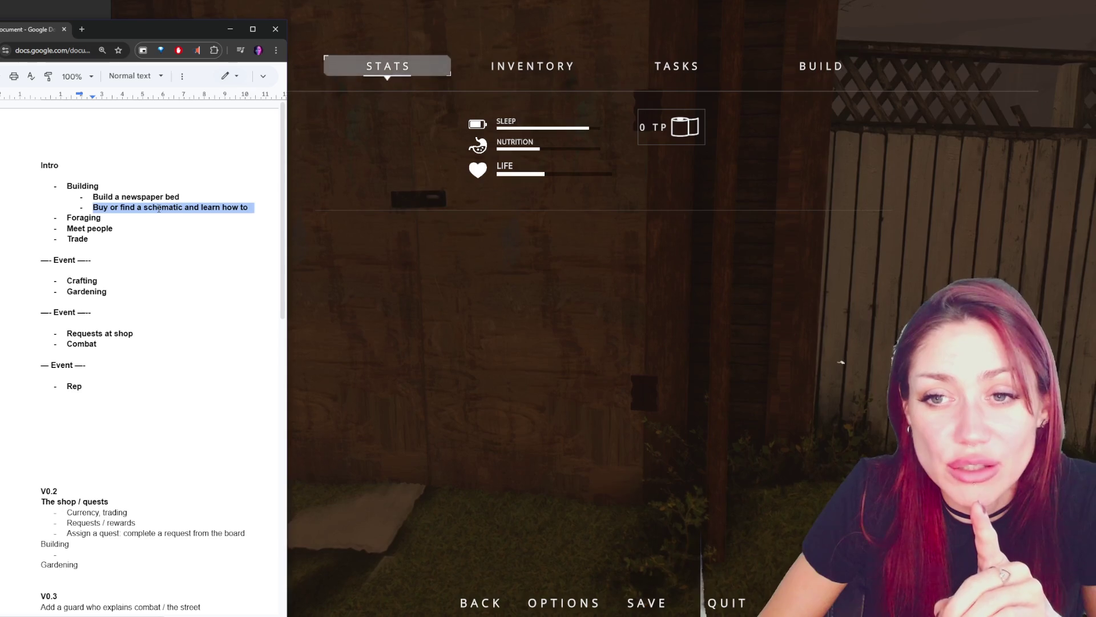
{"action": "left_click", "coordinate": [158, 208]}
{"action": "left_click_drag", "start_coordinate": [252, 209], "coordinate": [191, 204]}
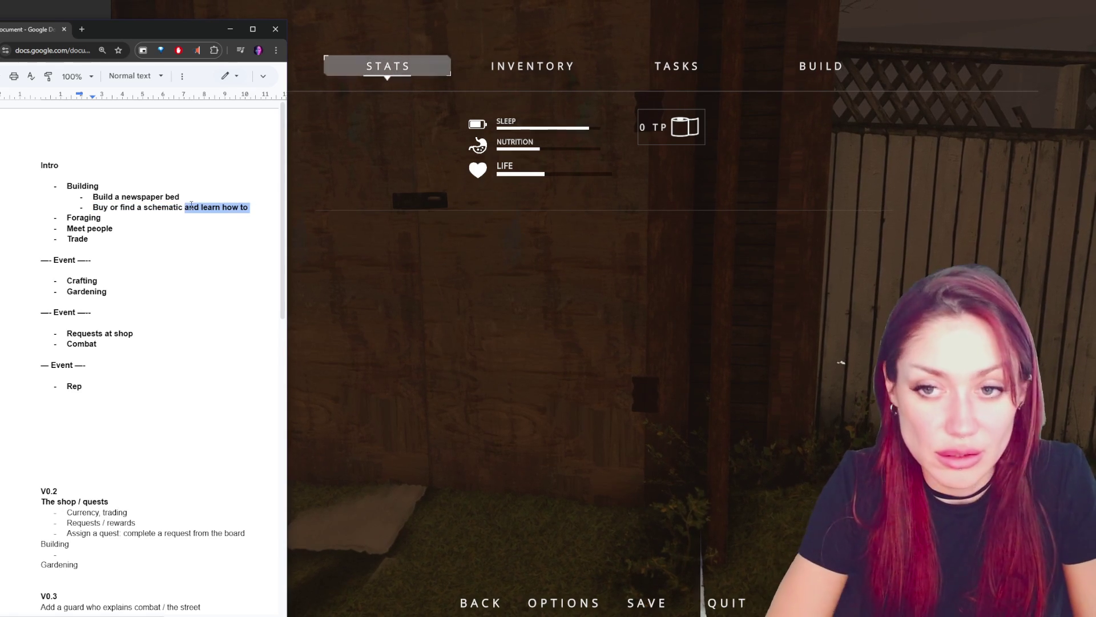
{"action": "type", "text": "and learn to"}
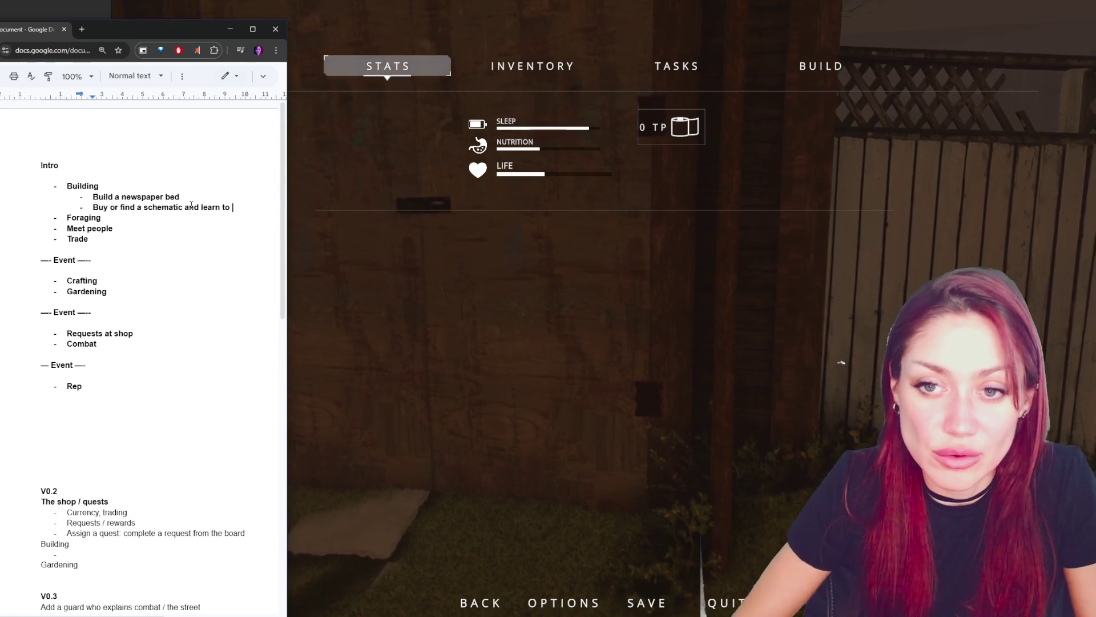
- Change 'a schematic' to 'the schematics' and end the line 'to learn to build stone floors'
{"action": "left_click", "coordinate": [139, 207]}
{"action": "type", "text": "he "}
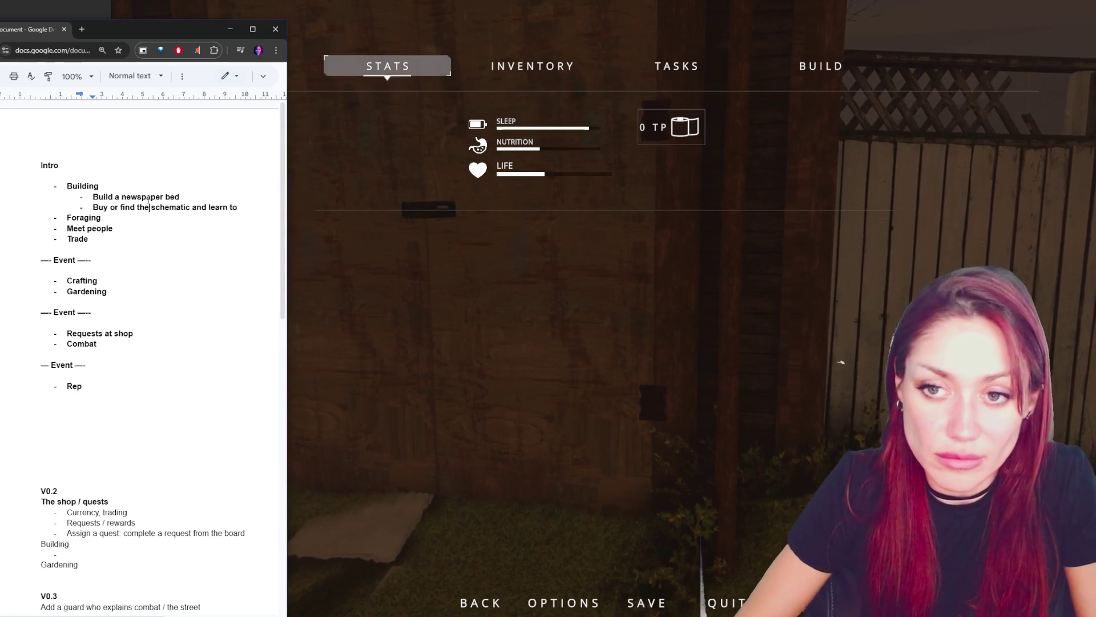
{"action": "type", "text": "s"}
{"action": "left_click_drag", "start_coordinate": [243, 207], "coordinate": [197, 209]}
{"action": "type", "text": "to learn to build st"}
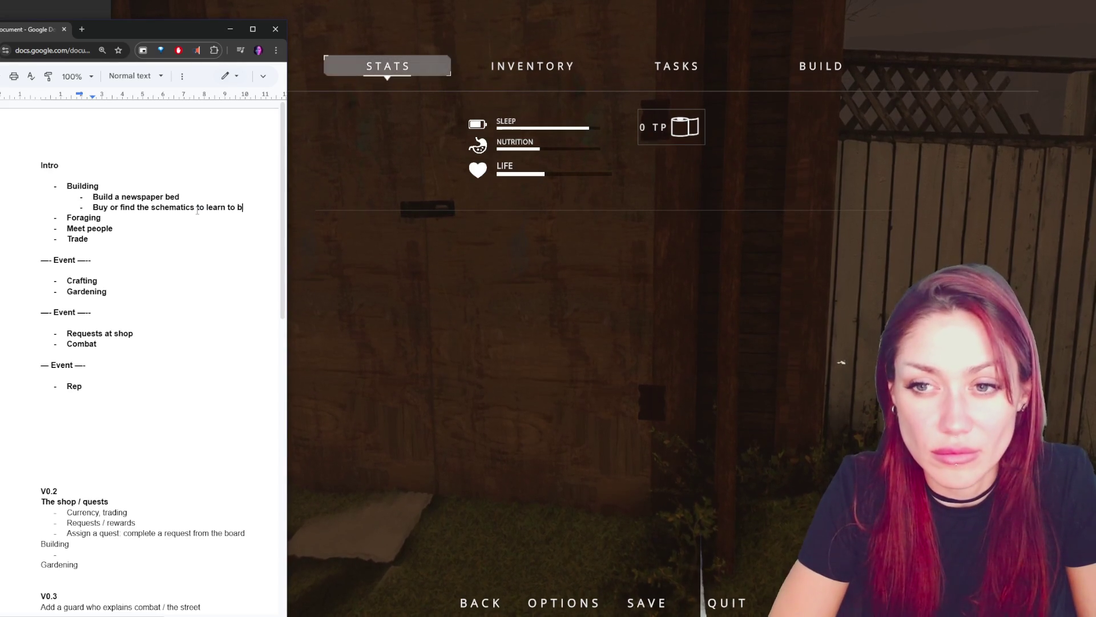
{"action": "type", "text": "one floors"}
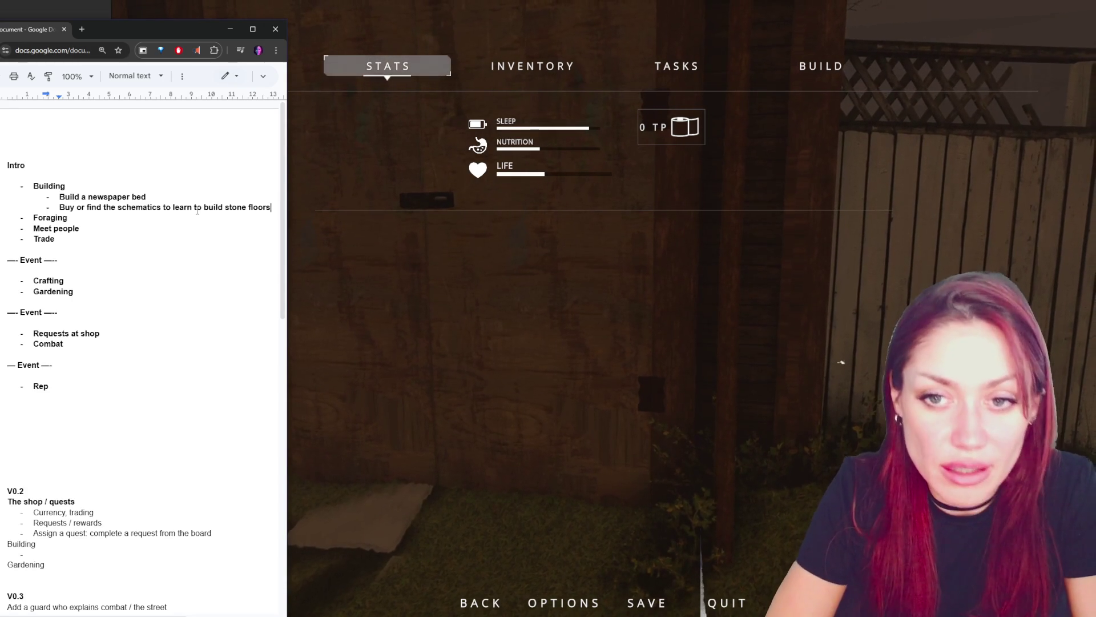
- Add a deeper sub-bullet about unlocking more building schematic options
{"action": "key", "text": "Return"}
{"action": "key", "text": "Tab"}
{"action": "type", "text": "then unl"}
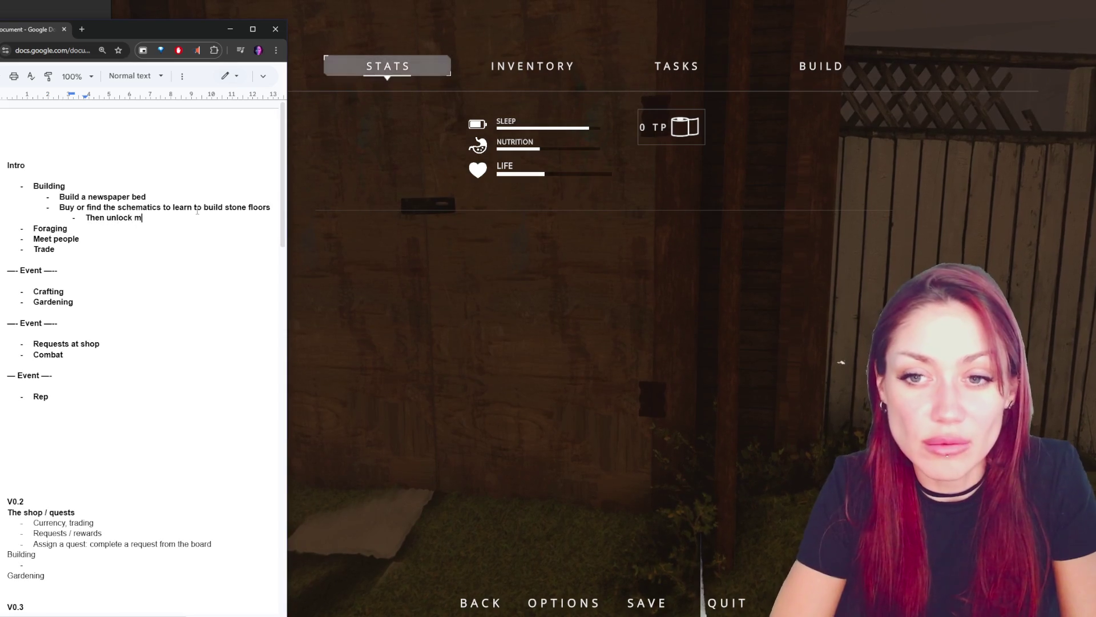
{"action": "type", "text": "more building schematic options"}
{"action": "double_click", "coordinate": [146, 207]}
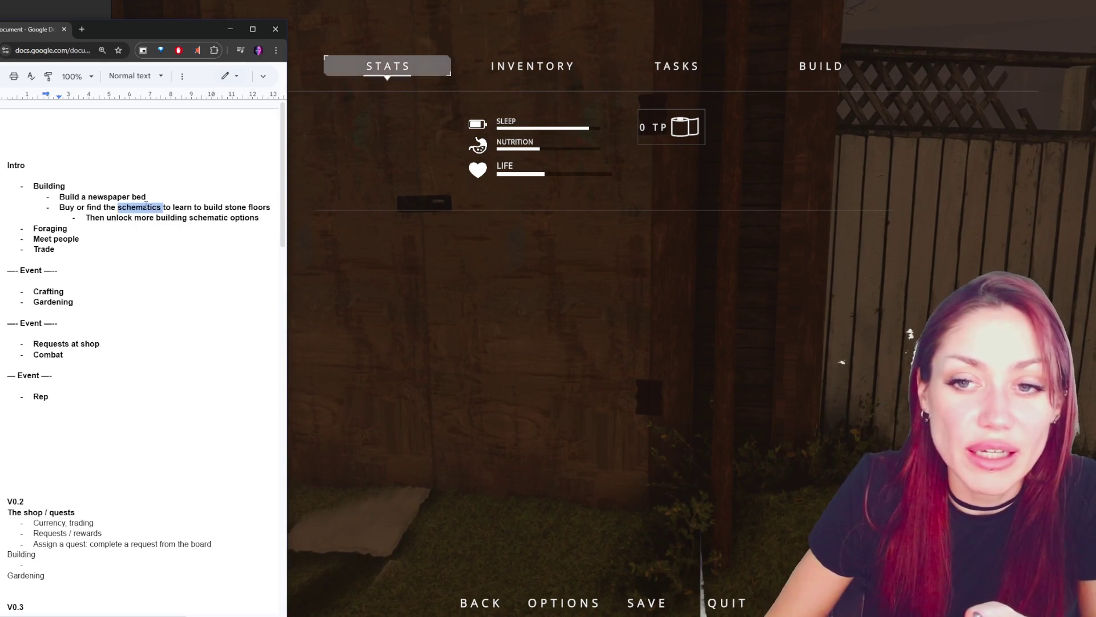
{"action": "triple_click", "coordinate": [103, 197]}
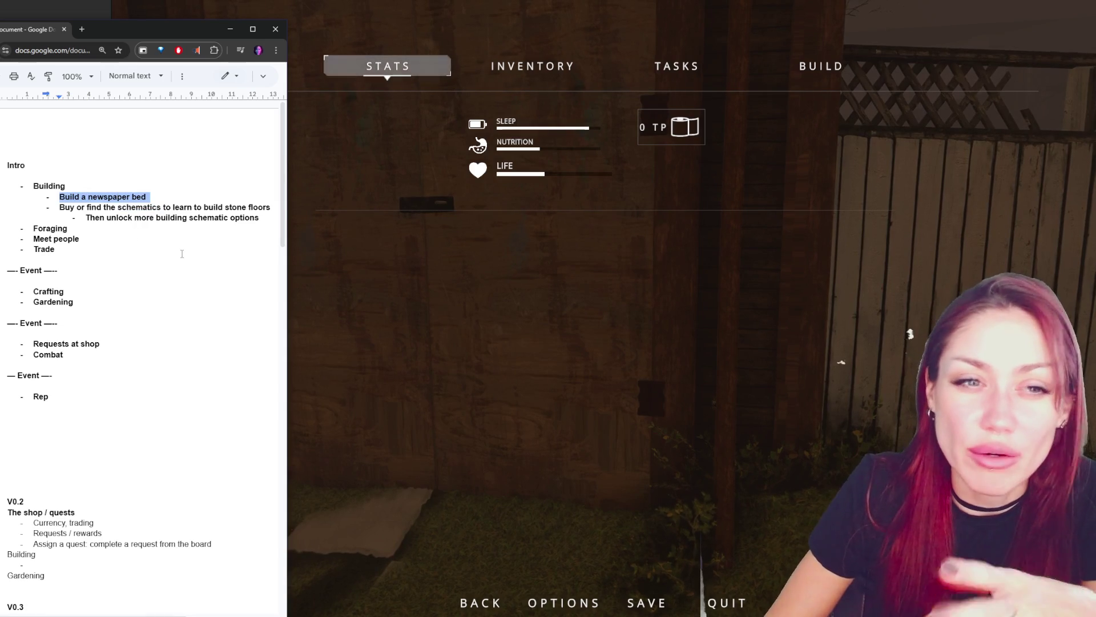
{"action": "triple_click", "coordinate": [148, 208]}
{"action": "triple_click", "coordinate": [114, 198]}
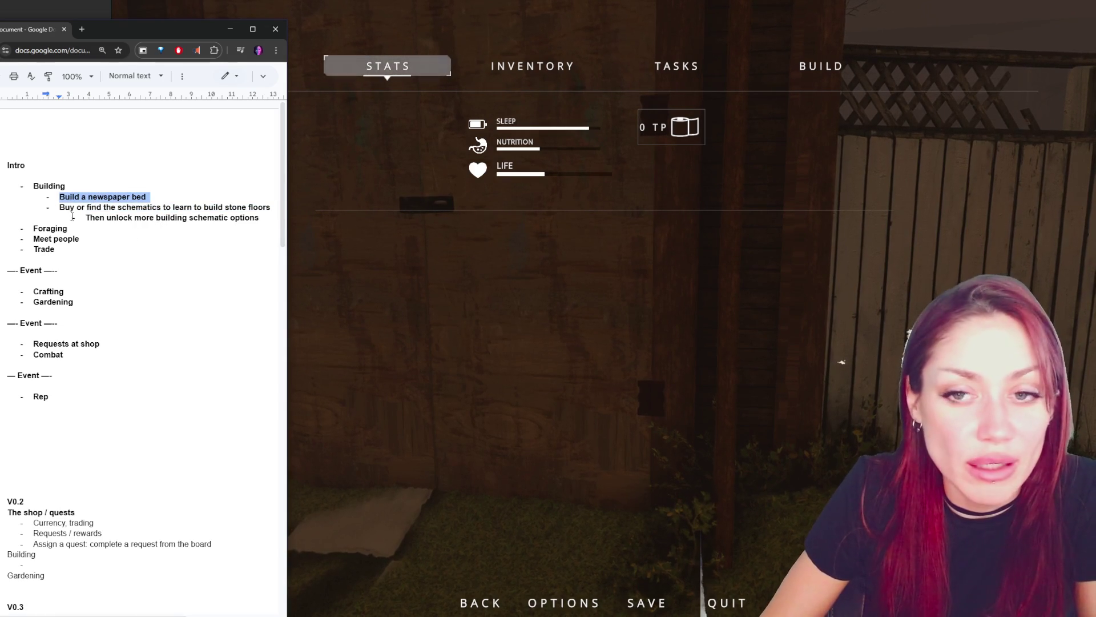
{"action": "triple_click", "coordinate": [105, 208]}
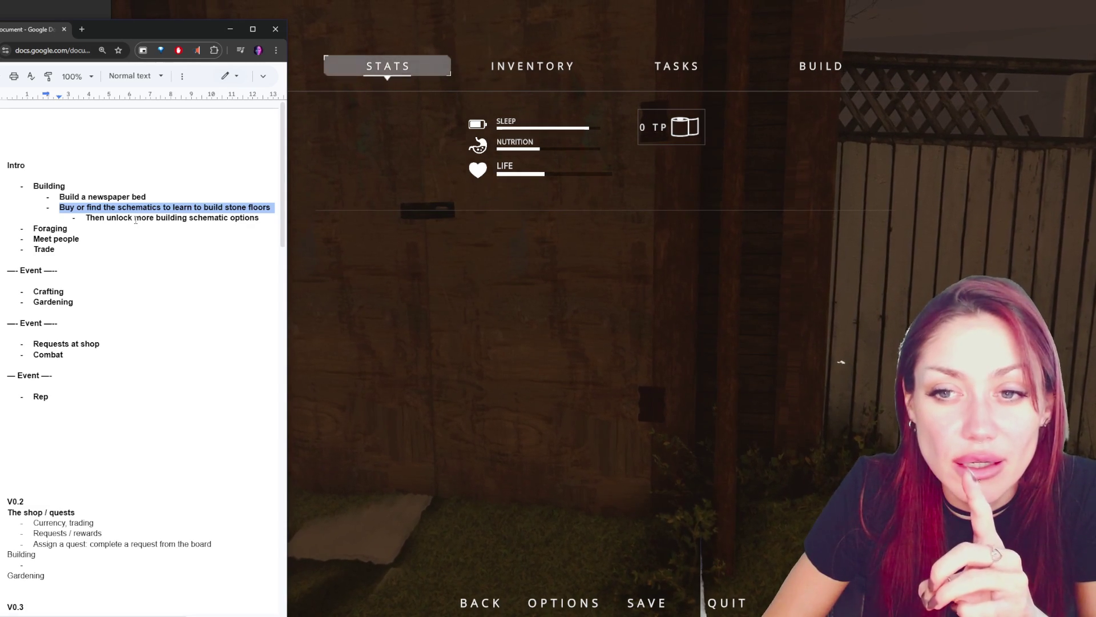
{"action": "triple_click", "coordinate": [140, 217]}
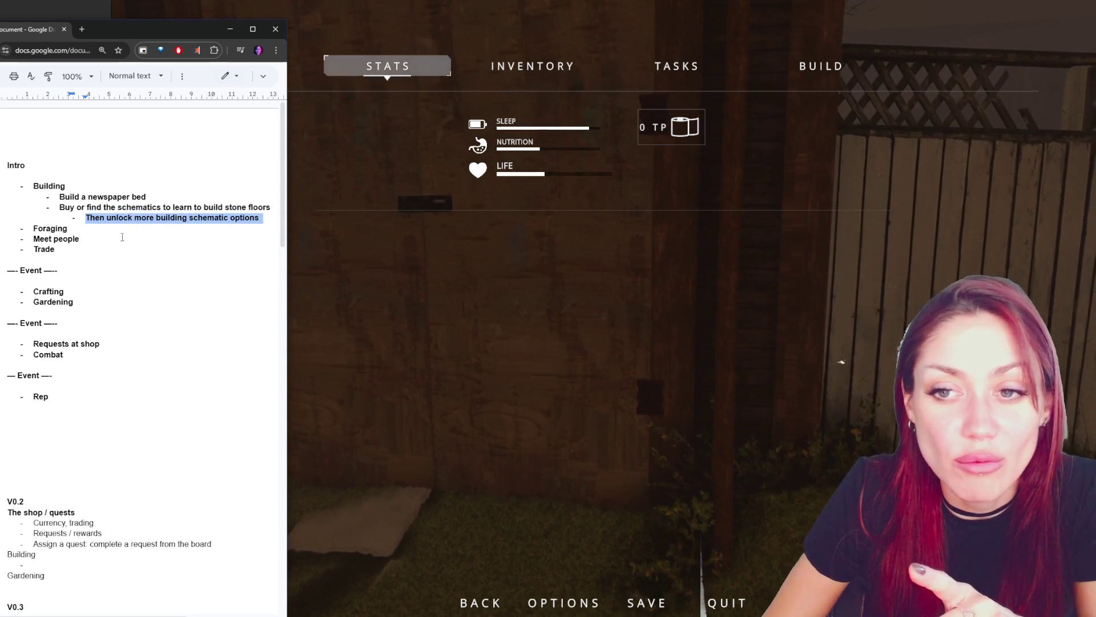
{"action": "double_click", "coordinate": [202, 219]}
{"action": "left_click", "coordinate": [260, 219]}
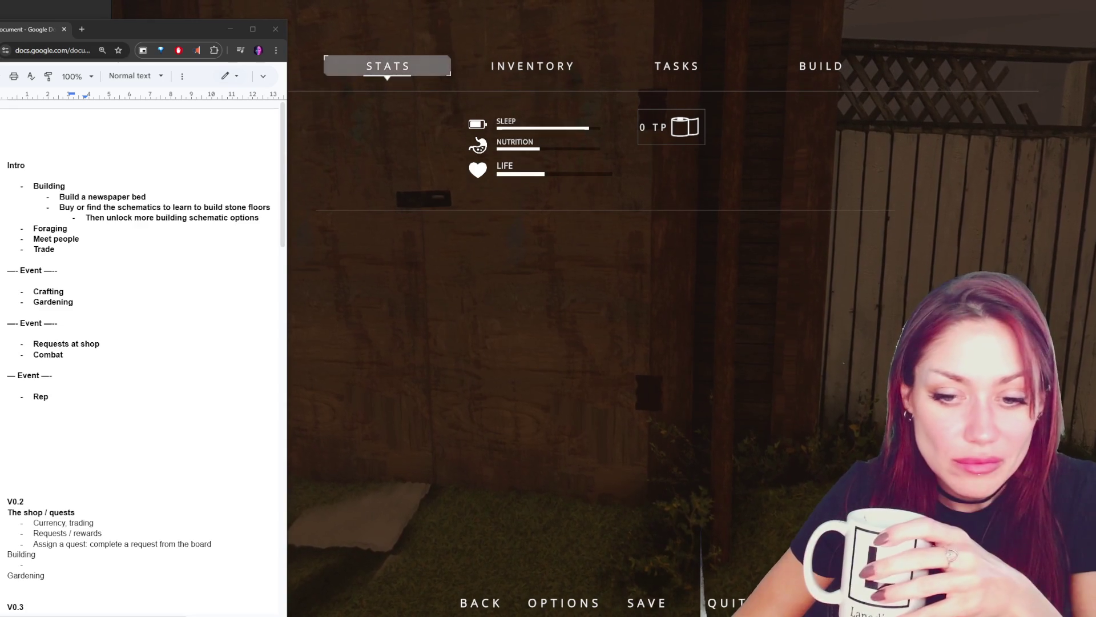
{"action": "left_click_drag", "start_coordinate": [76, 580], "coordinate": [7, 510]}
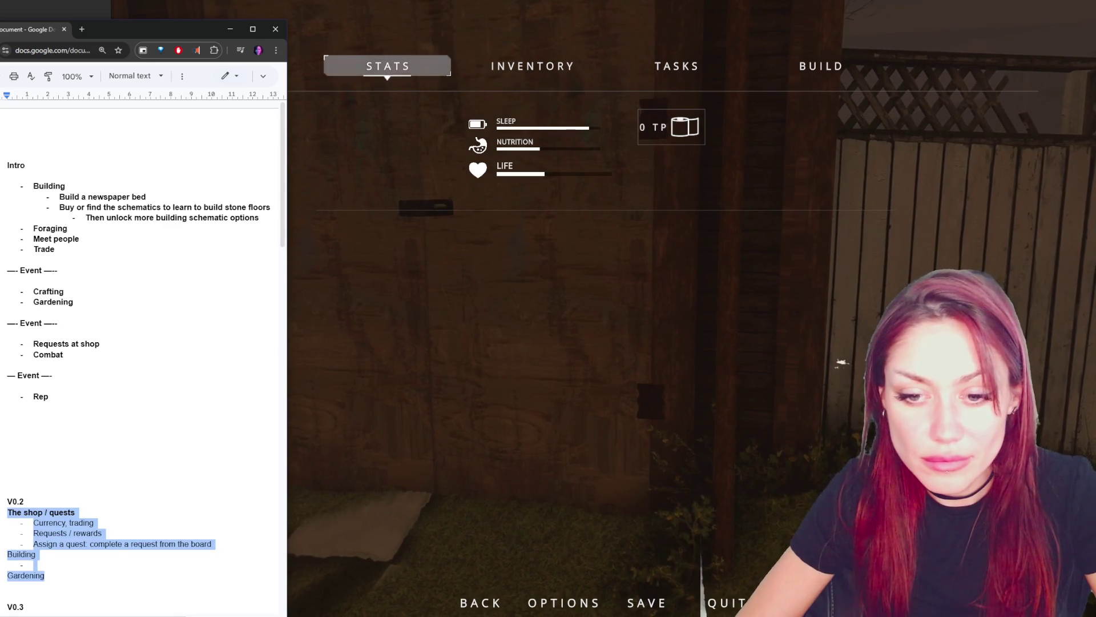
- Delete '/ quests' from The shop heading in V0.2
{"action": "key", "text": "Left"}
{"action": "left_click_drag", "start_coordinate": [42, 511], "coordinate": [86, 512]}
{"action": "scroll", "coordinate": [86, 496], "scroll_direction": "down", "scroll_amount": 3}
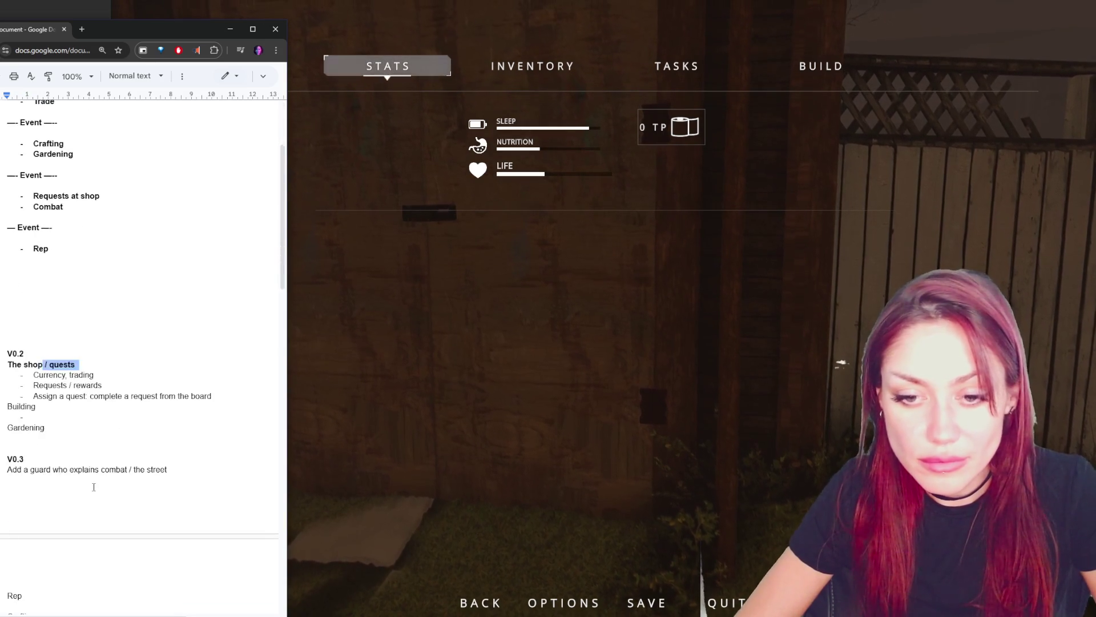
{"action": "key", "text": "Delete"}
{"action": "key", "text": "Delete"}
- Add 'Requests at the shop' as a new line under V0.3
{"action": "key", "text": "Return"}
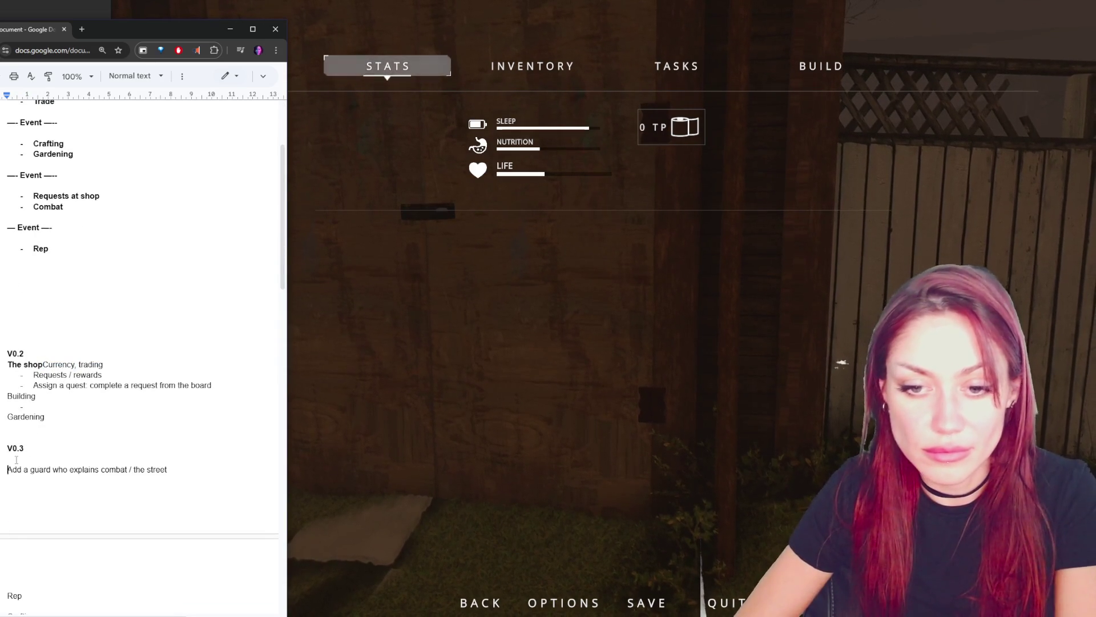
{"action": "key", "text": "Up"}
{"action": "type", "text": "Requests at hte hops"}
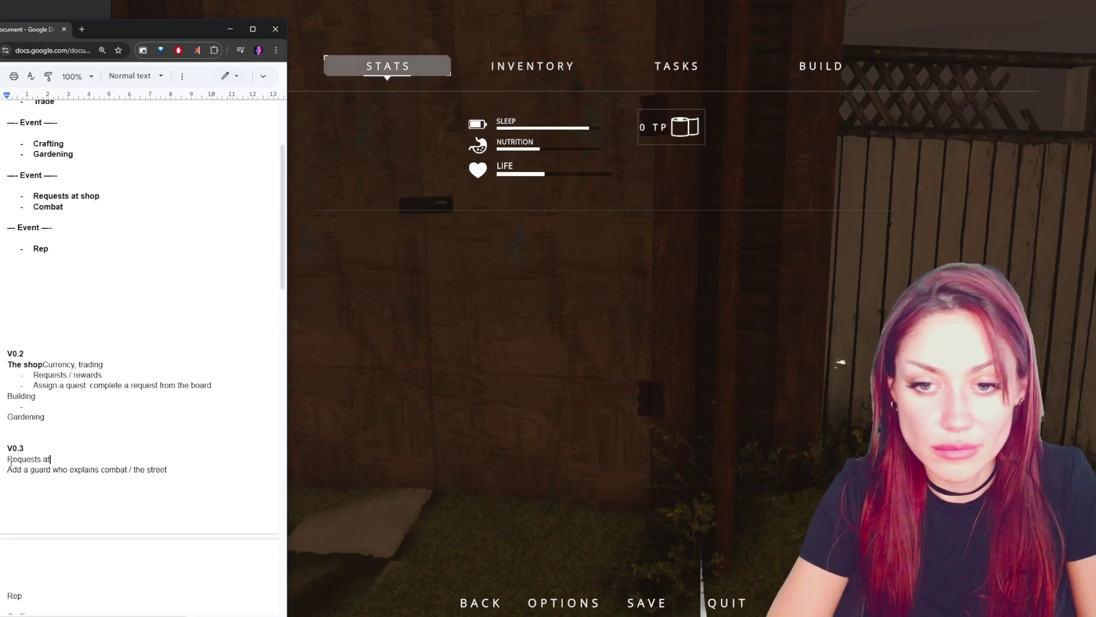
{"action": "key", "text": "BackSpace"}
{"action": "key", "text": "BackSpace"}
{"action": "key", "text": "BackSpace"}
{"action": "type", "text": "the shop"}
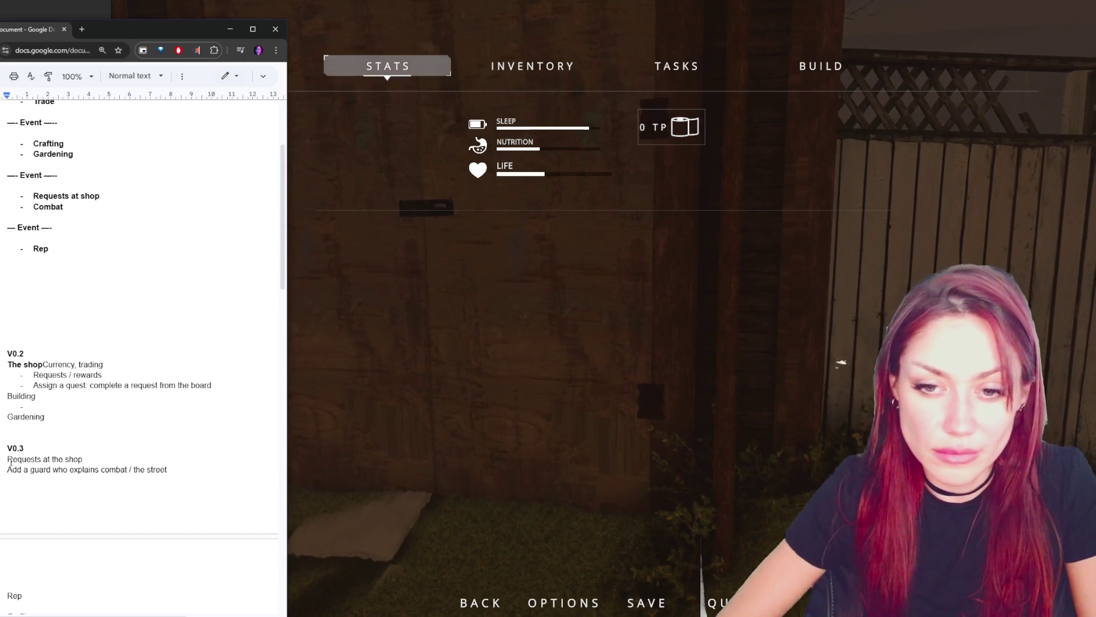
- Delete the 'Requests / rewards' line and indent 'Currency, trading' on its own line
{"action": "double_click", "coordinate": [51, 375]}
{"action": "triple_click", "coordinate": [102, 375]}
{"action": "key", "text": "BackSpace"}
{"action": "left_click", "coordinate": [42, 364]}
{"action": "key", "text": "Return"}
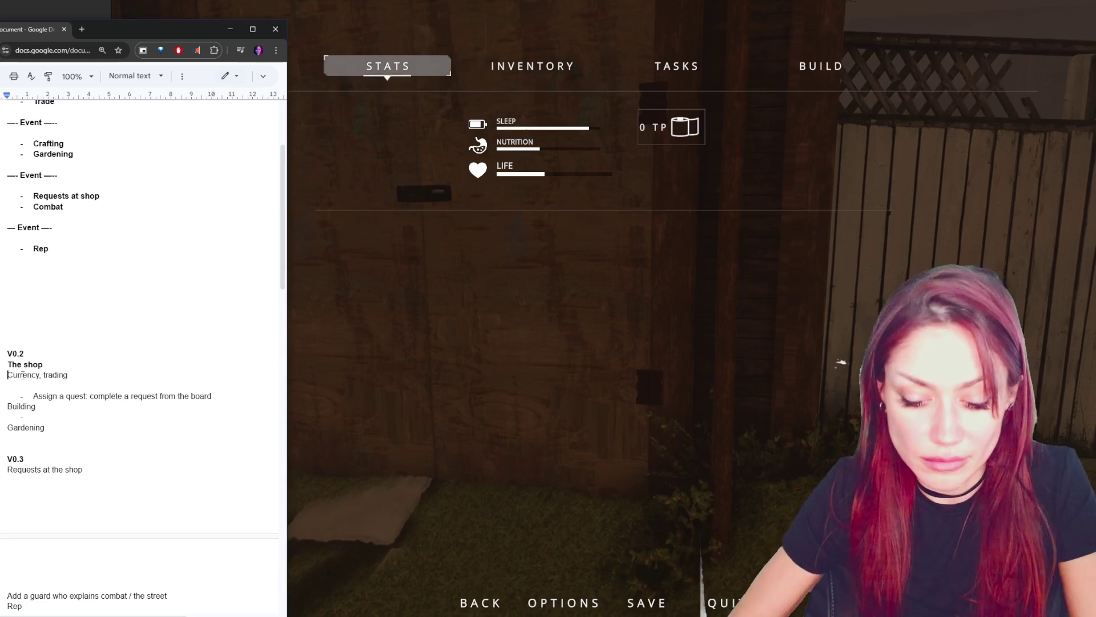
{"action": "key", "text": "Tab"}
- Delete the 'Assign a quest' line and remove leftover blank lines above Building
{"action": "left_click", "coordinate": [34, 387]}
{"action": "triple_click", "coordinate": [154, 399]}
{"action": "key", "text": "BackSpace"}
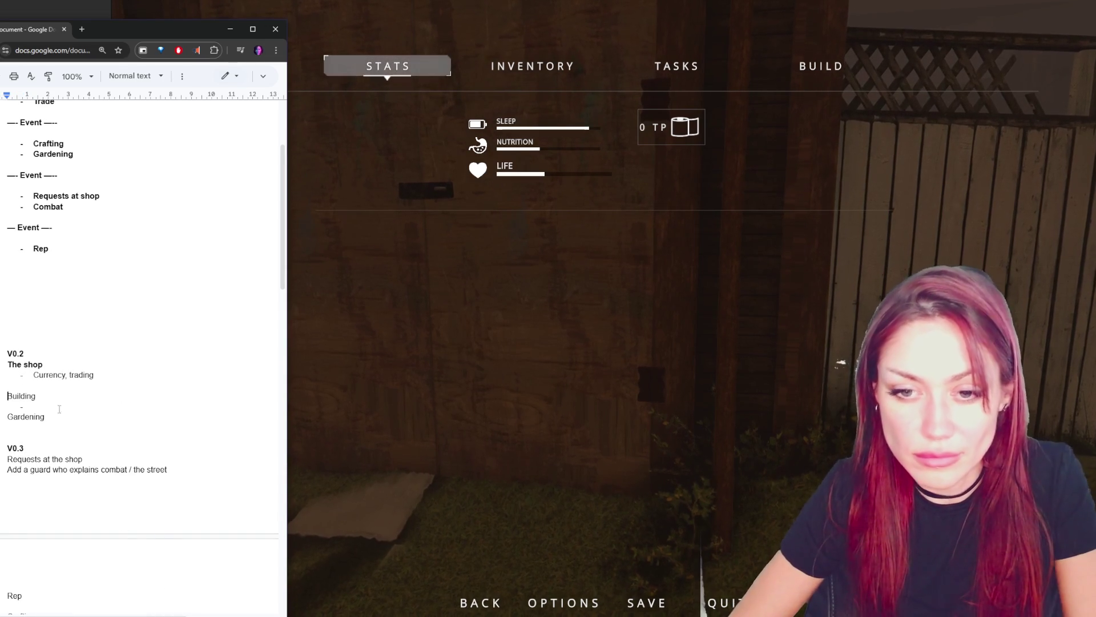
{"action": "left_click", "coordinate": [58, 404]}
{"action": "key", "text": "Up"}
{"action": "key", "text": "Up"}
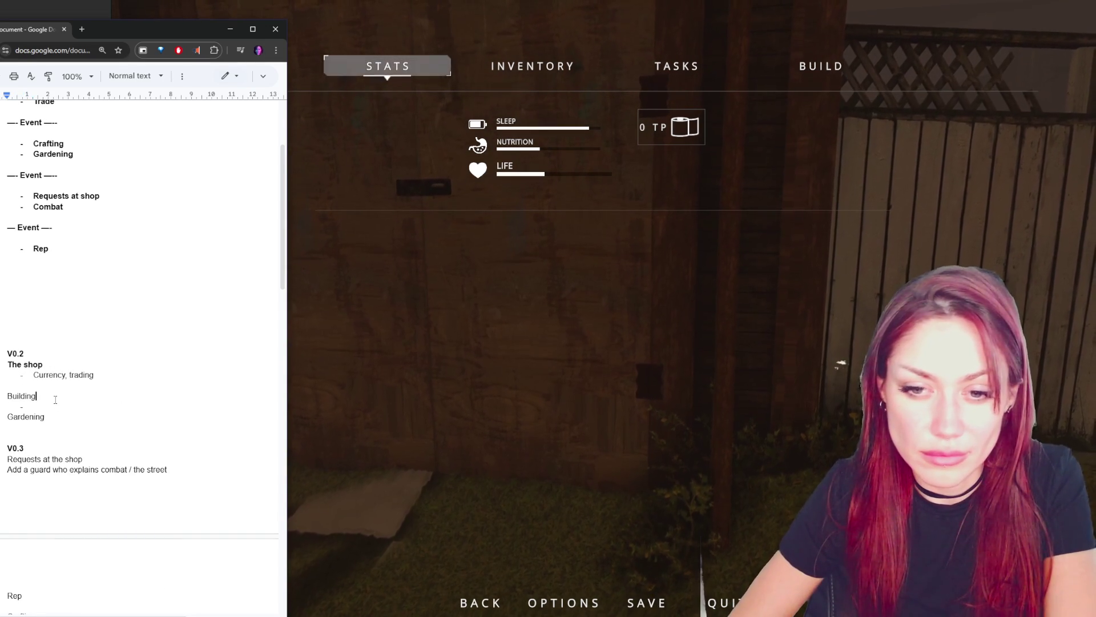
{"action": "key", "text": "BackSpace"}
{"action": "left_click", "coordinate": [52, 398]}
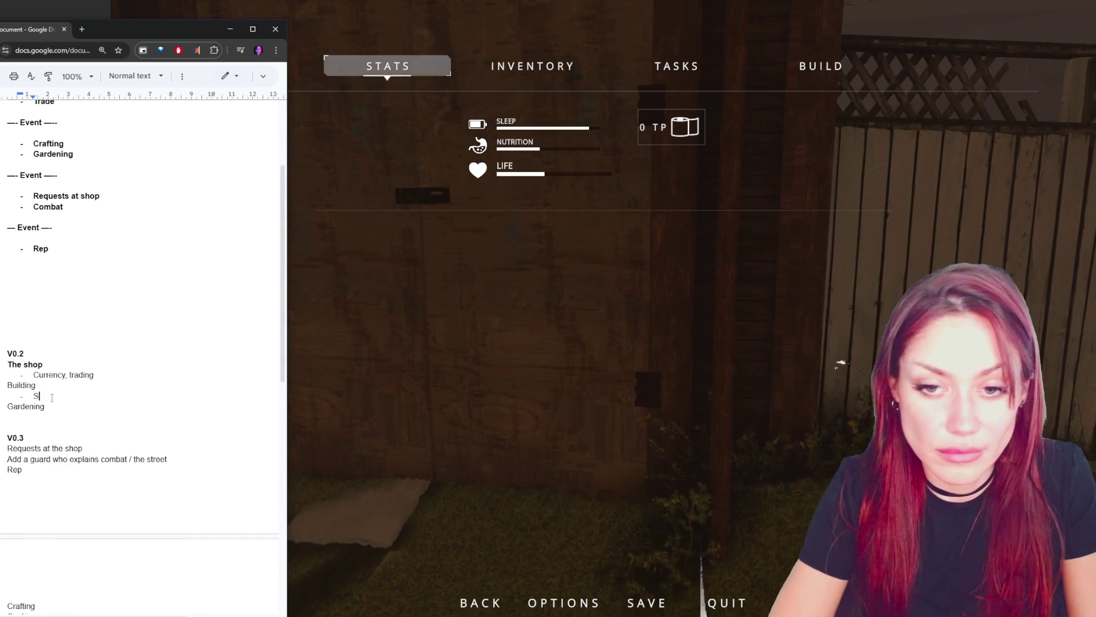
- Rewrite the shop tasks as 'Understand currency, trading' and 'Start buying and selling from the shop'
{"action": "triple_click", "coordinate": [50, 374]}
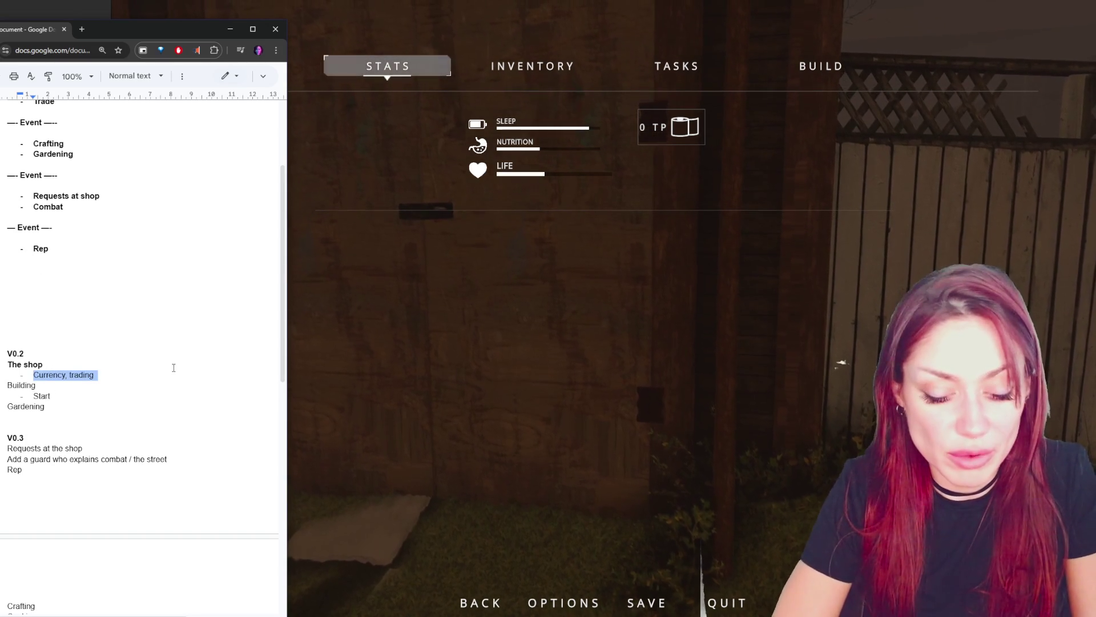
{"action": "type", "text": "und curre"}
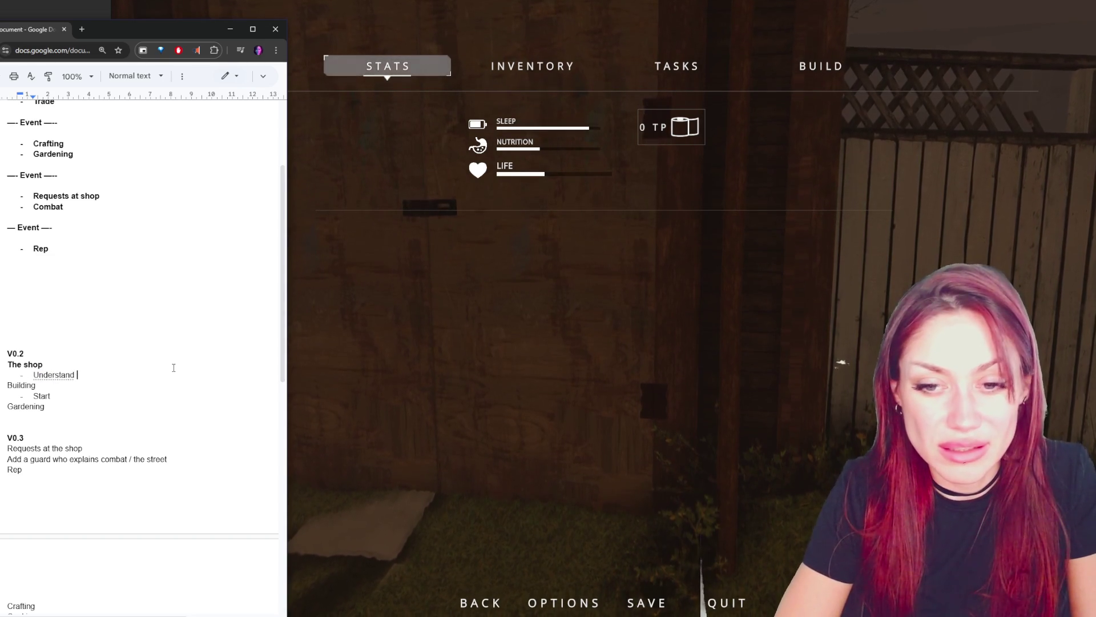
{"action": "type", "text": "ncy, trading"}
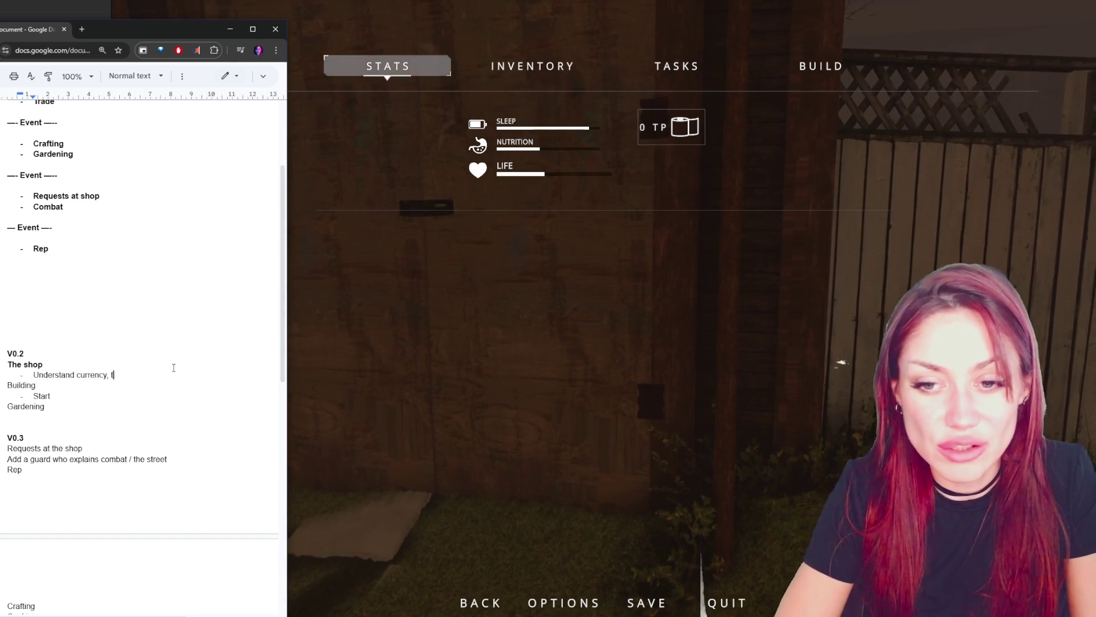
{"action": "key", "text": "Return"}
{"action": "type", "text": "start "}
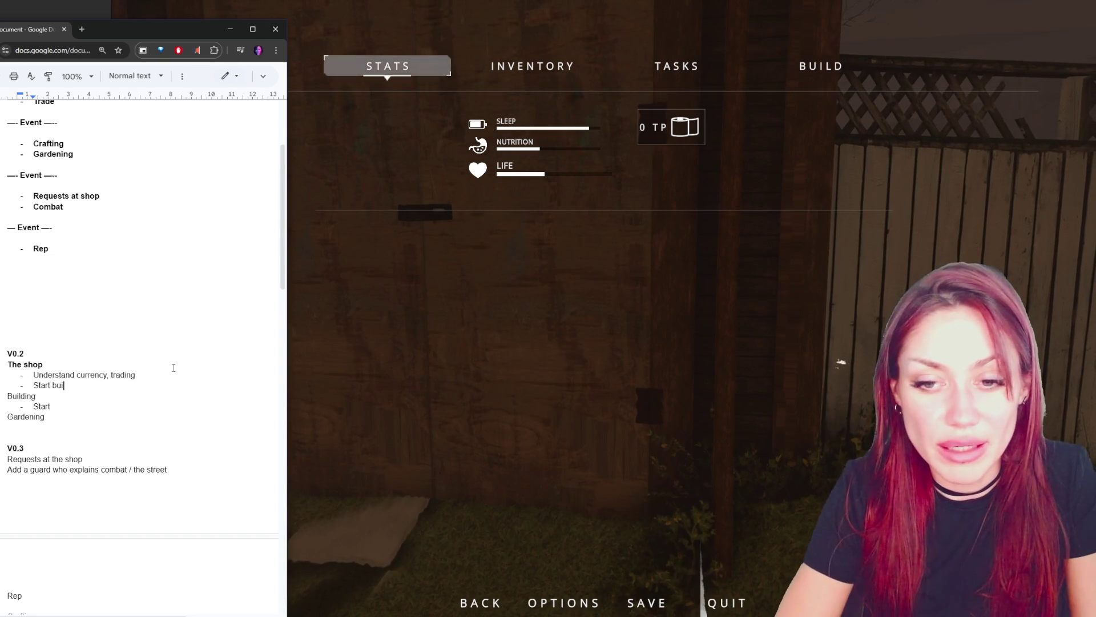
{"action": "type", "text": "ng and seeling"}
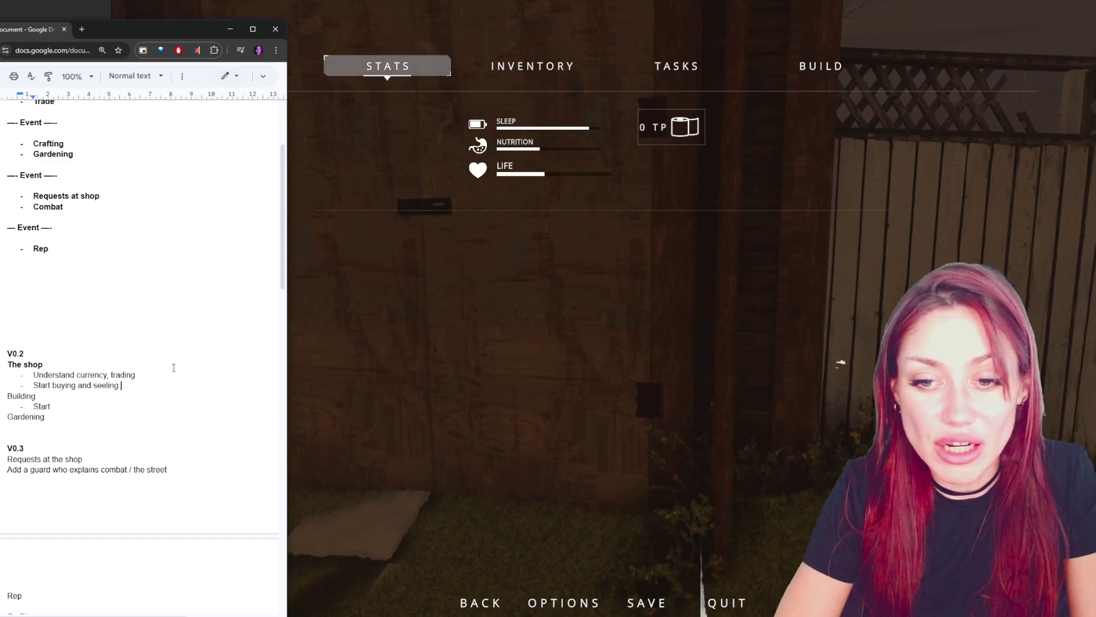
{"action": "type", "text": "l"}
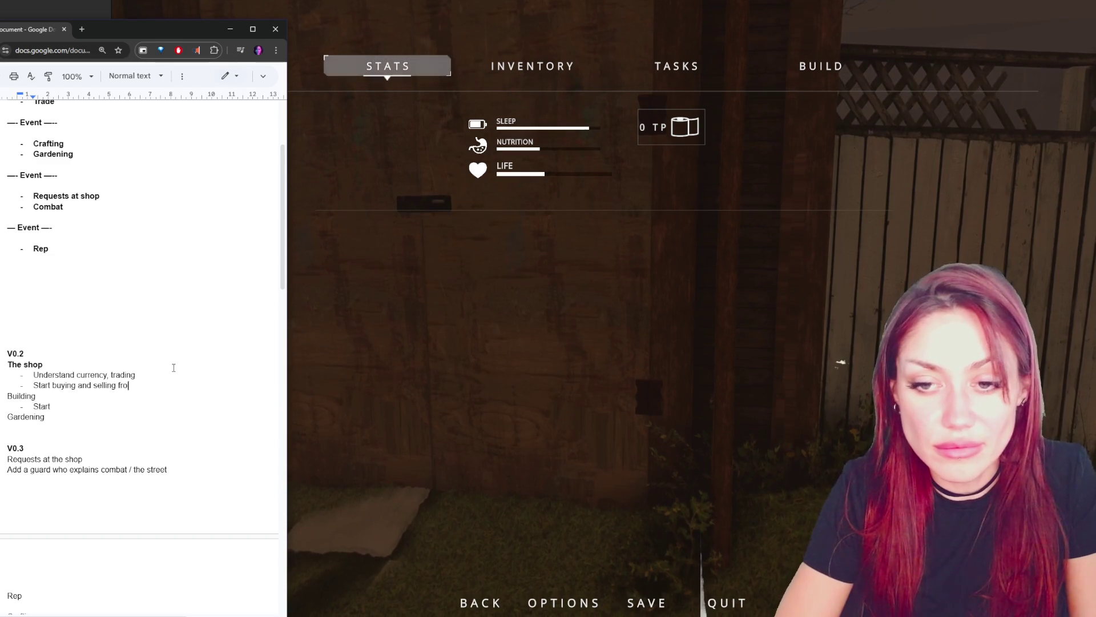
{"action": "type", "text": "p"}
- Add sub-bullets 'Quest to sell something to the shop' and 'Quest to buy something from the shop'
{"action": "key", "text": "Return"}
{"action": "key", "text": "Tab"}
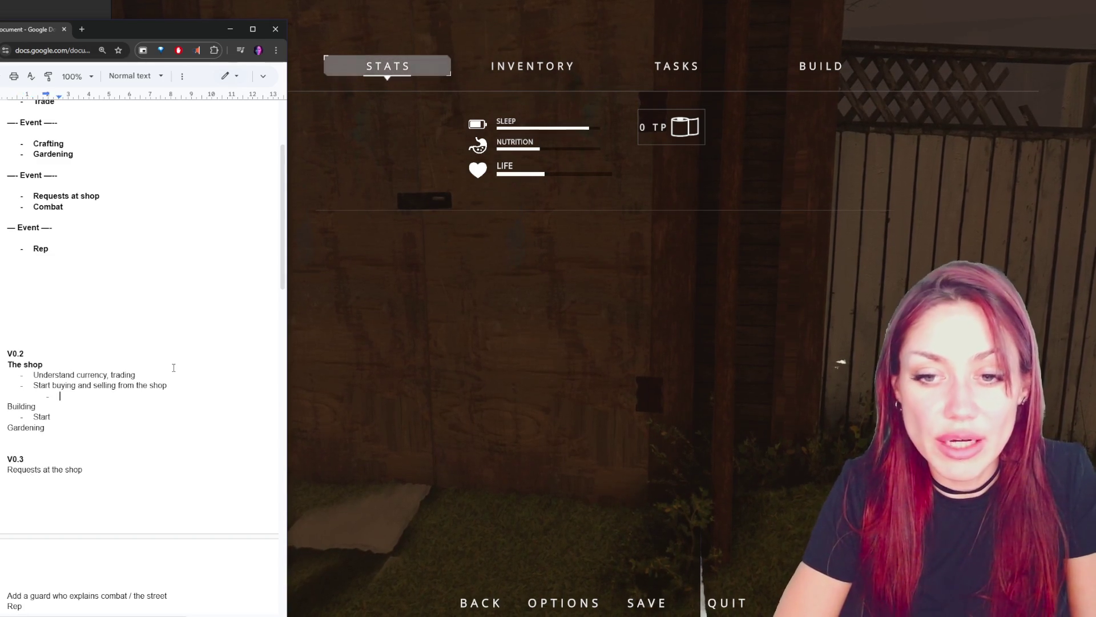
{"action": "type", "text": "Quests to sell someth"}
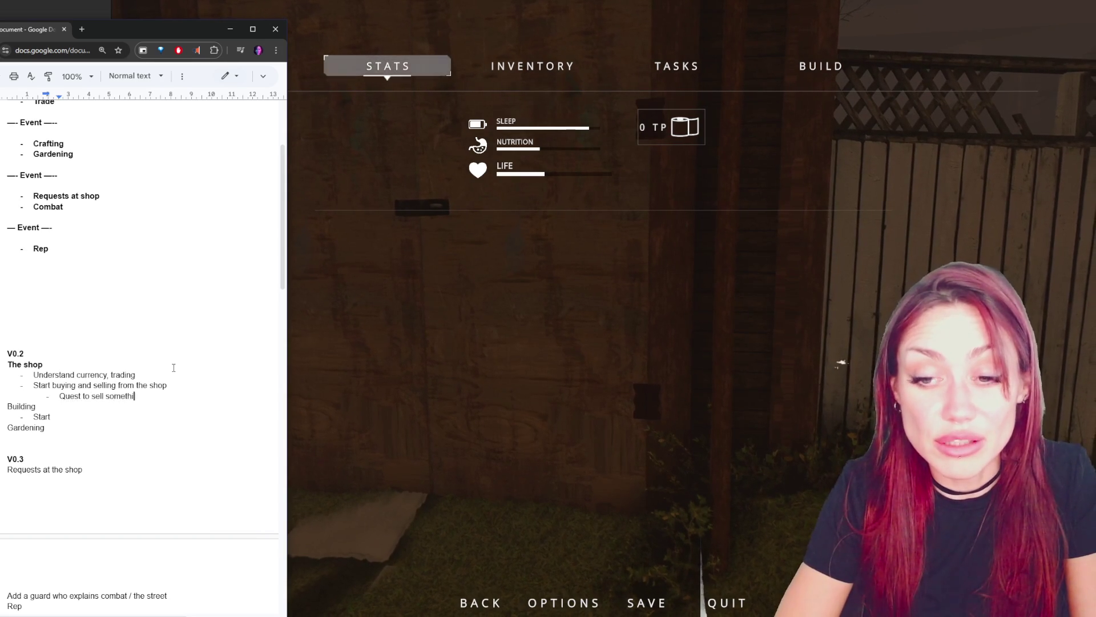
{"action": "type", "text": "ing "}
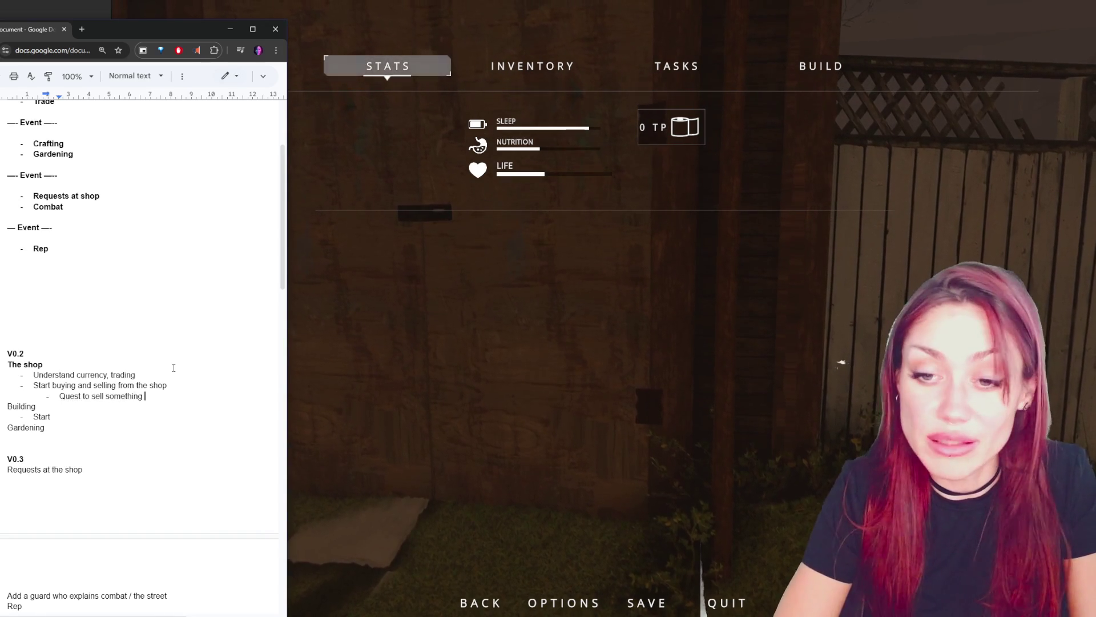
{"action": "type", "text": "to the shop"}
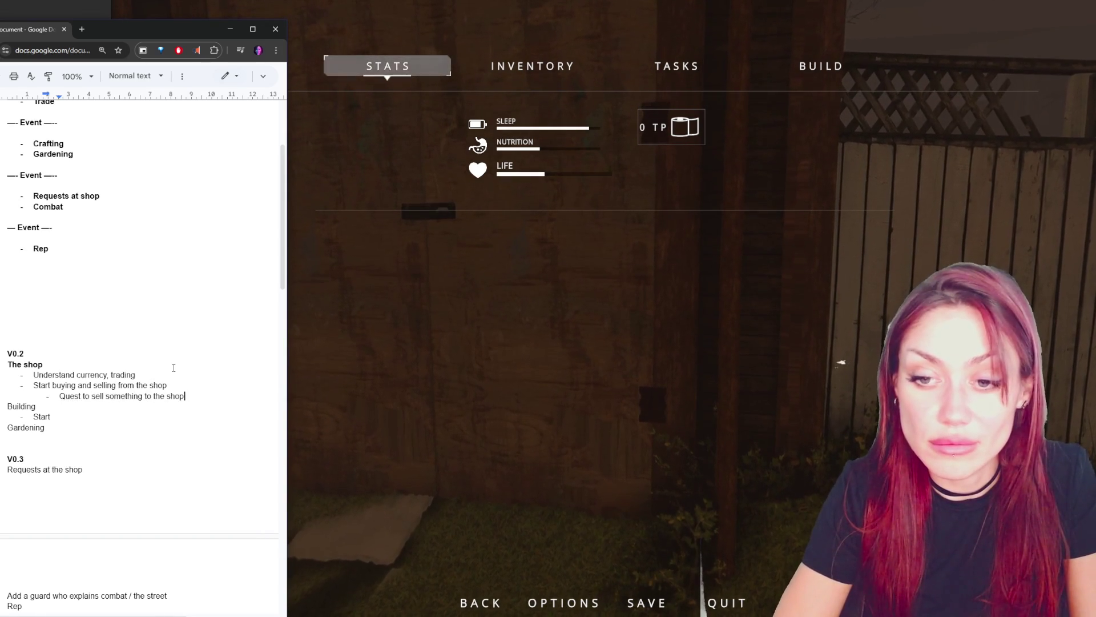
{"action": "key", "text": "Return"}
{"action": "type", "text": "Quest to buy something from the shop"}
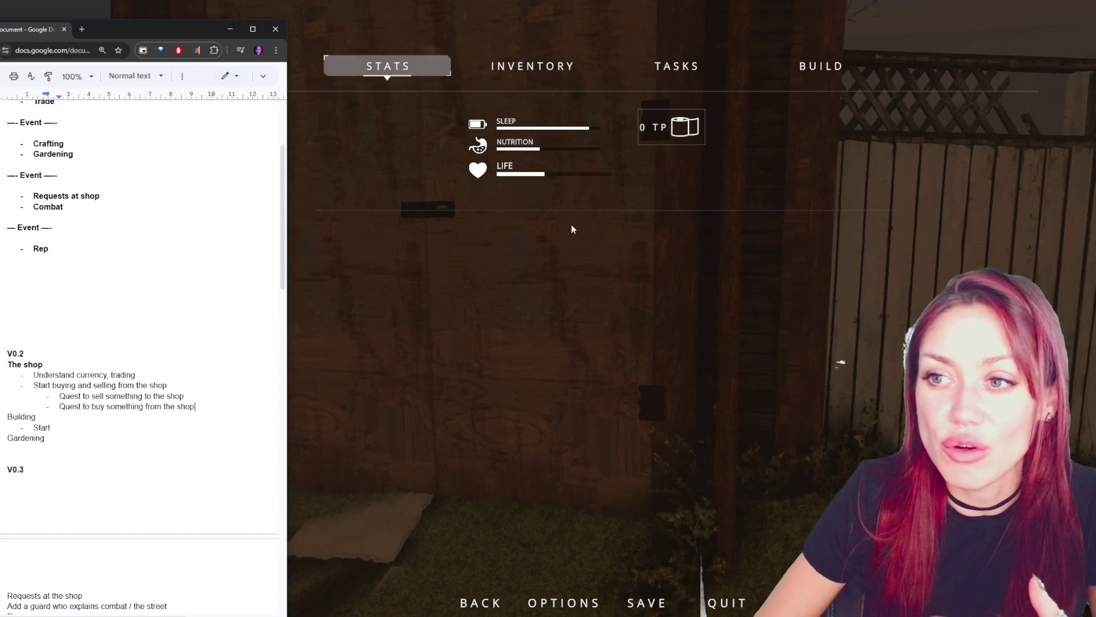
{"action": "triple_click", "coordinate": [132, 385]}
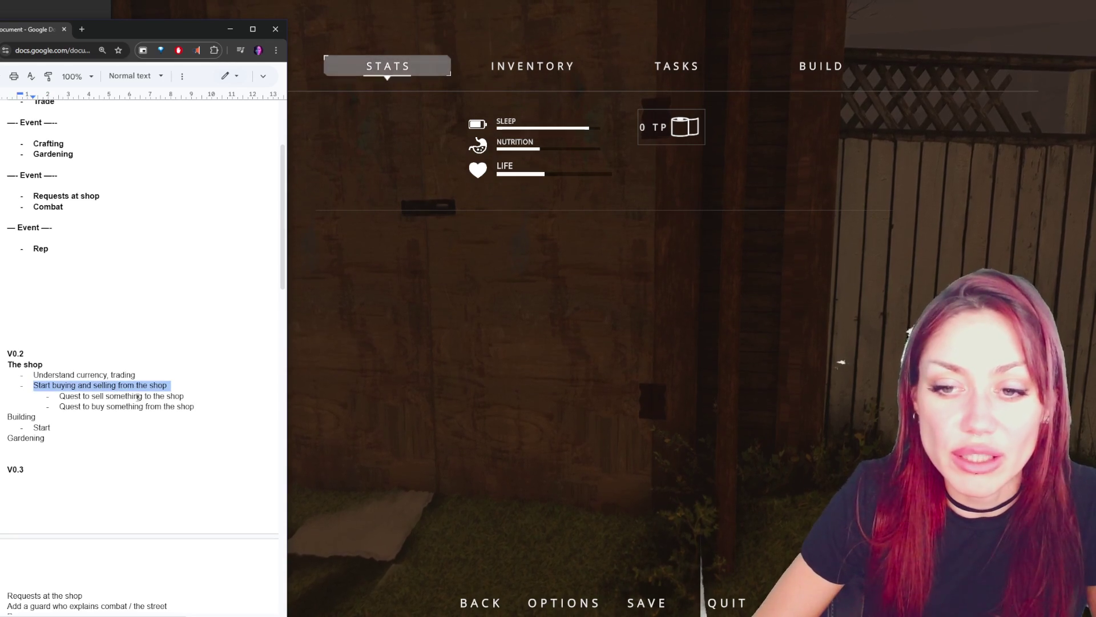
{"action": "left_click", "coordinate": [196, 406]}
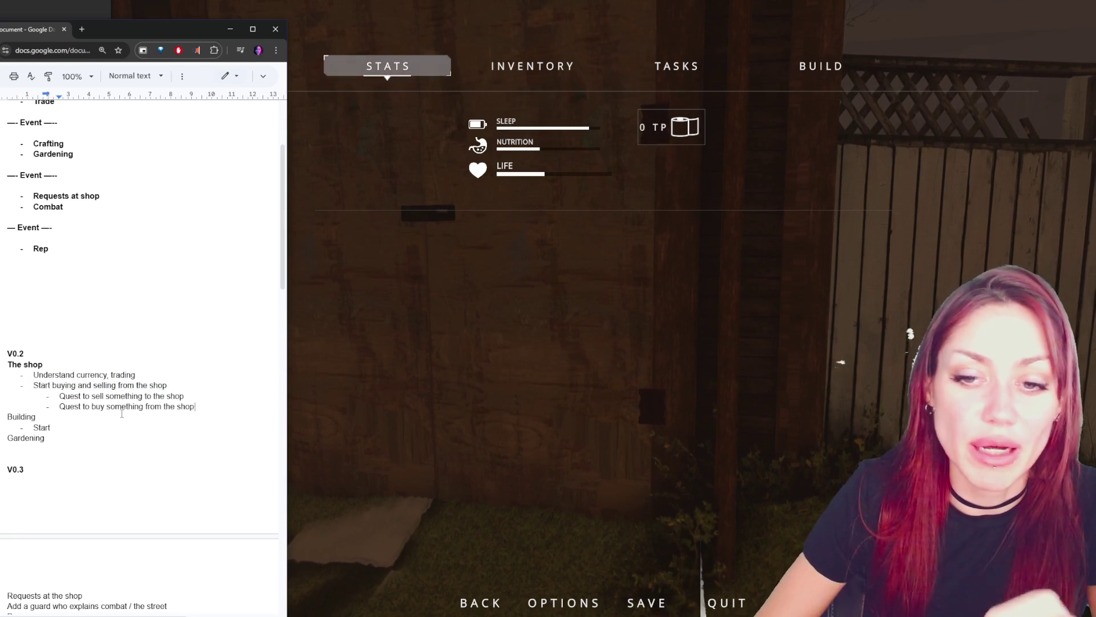
{"action": "key", "text": "Return"}
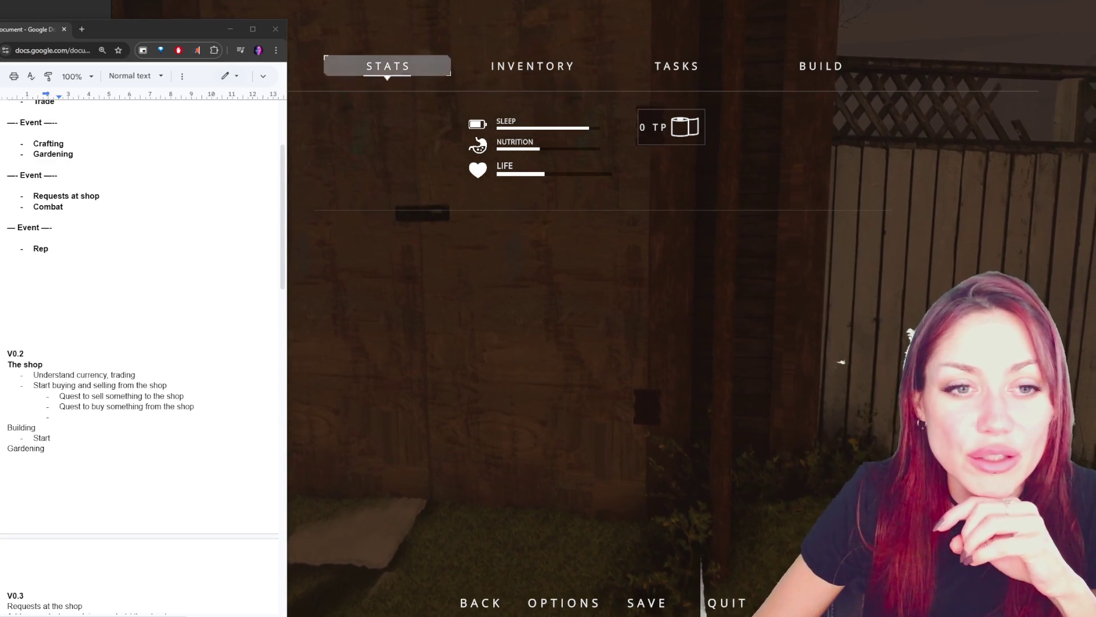
{"action": "scroll", "coordinate": [46, 309], "scroll_direction": "up", "scroll_amount": 3}
{"action": "mouse_move", "coordinate": [8, 165]}
{"action": "left_mouse_down"}
{"action": "mouse_move", "coordinate": [270, 209]}
{"action": "mouse_move", "coordinate": [79, 240]}
{"action": "left_mouse_up"}
{"action": "left_click_drag", "start_coordinate": [7, 270], "coordinate": [106, 367]}
{"action": "double_click", "coordinate": [48, 292]}
{"action": "left_click", "coordinate": [107, 367]}
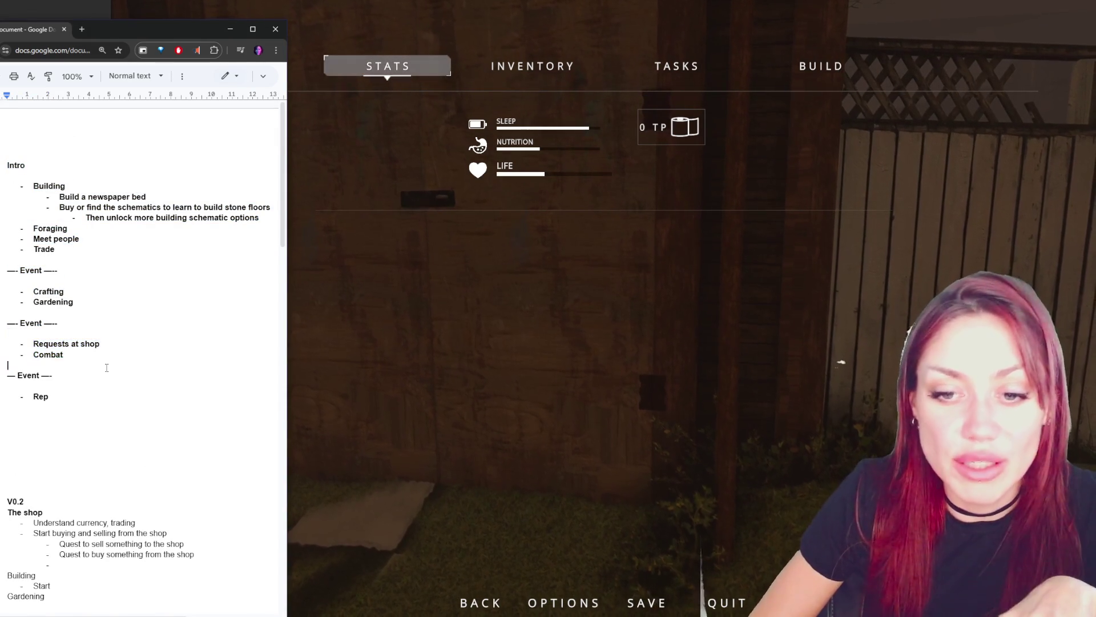
{"action": "double_click", "coordinate": [29, 375]}
{"action": "left_click_drag", "start_coordinate": [8, 387], "coordinate": [100, 425]}
{"action": "left_click", "coordinate": [111, 406]}
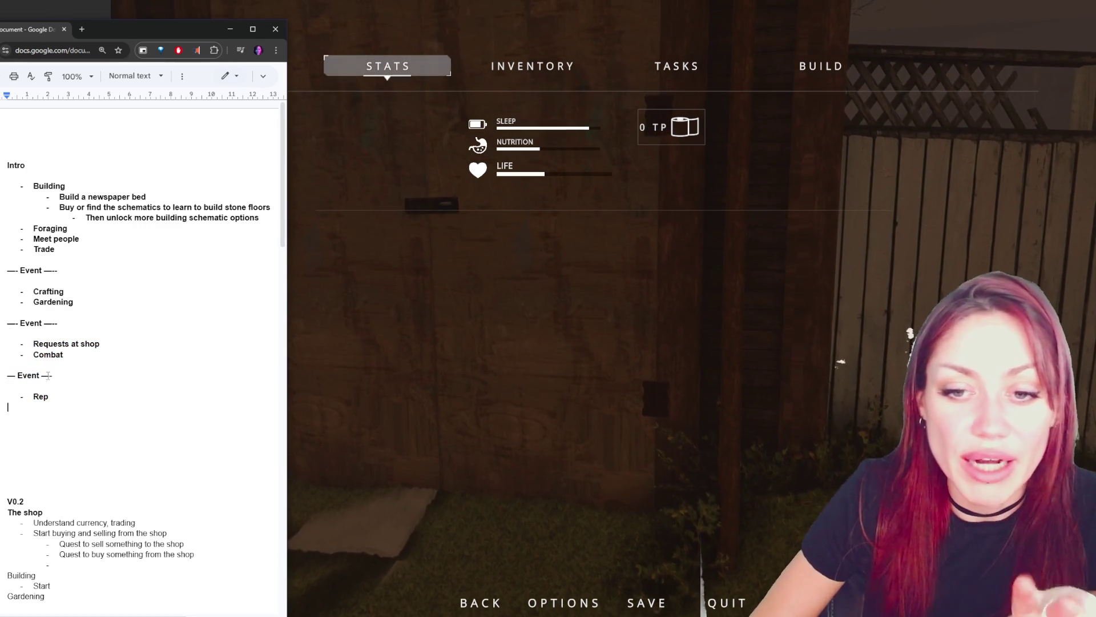
{"action": "left_click", "coordinate": [46, 421]}
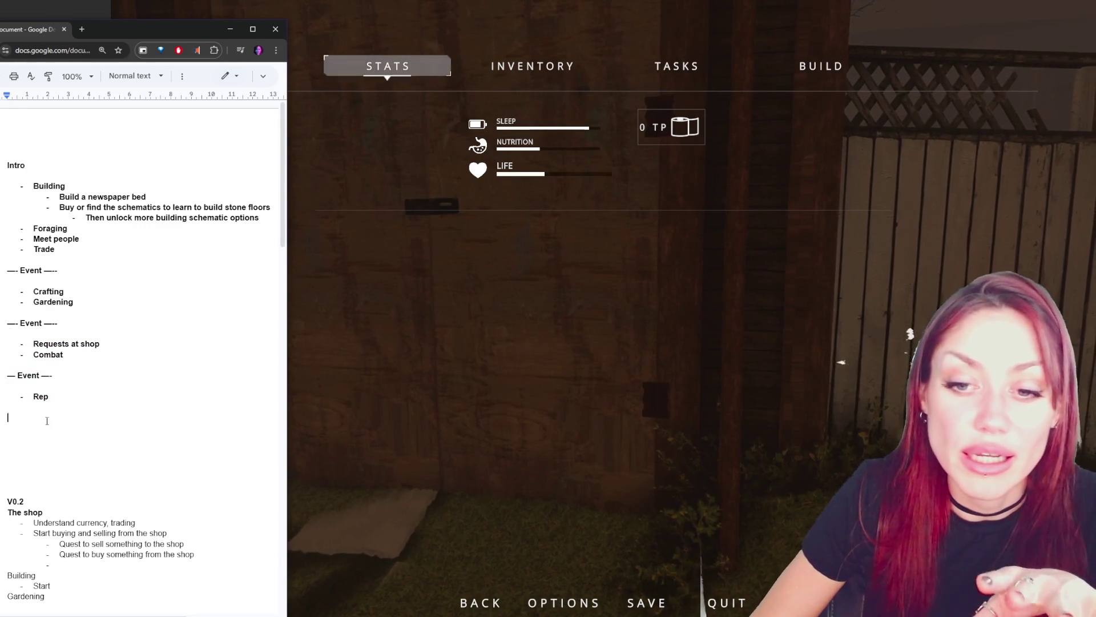
{"action": "left_click", "coordinate": [27, 330]}
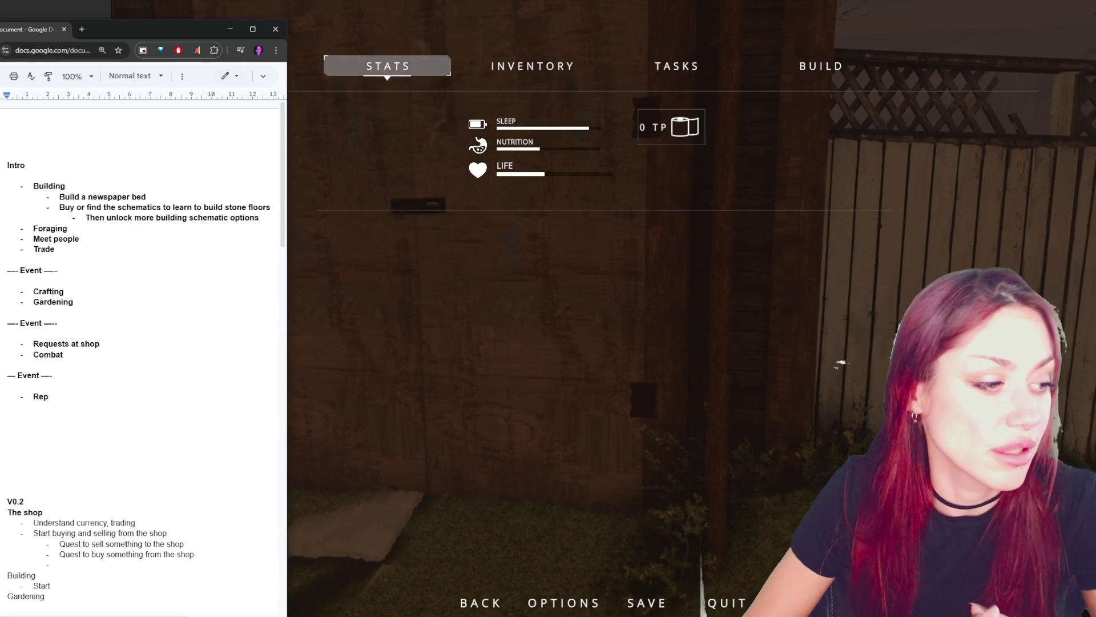
{"action": "key", "text": "alt+Tab"}
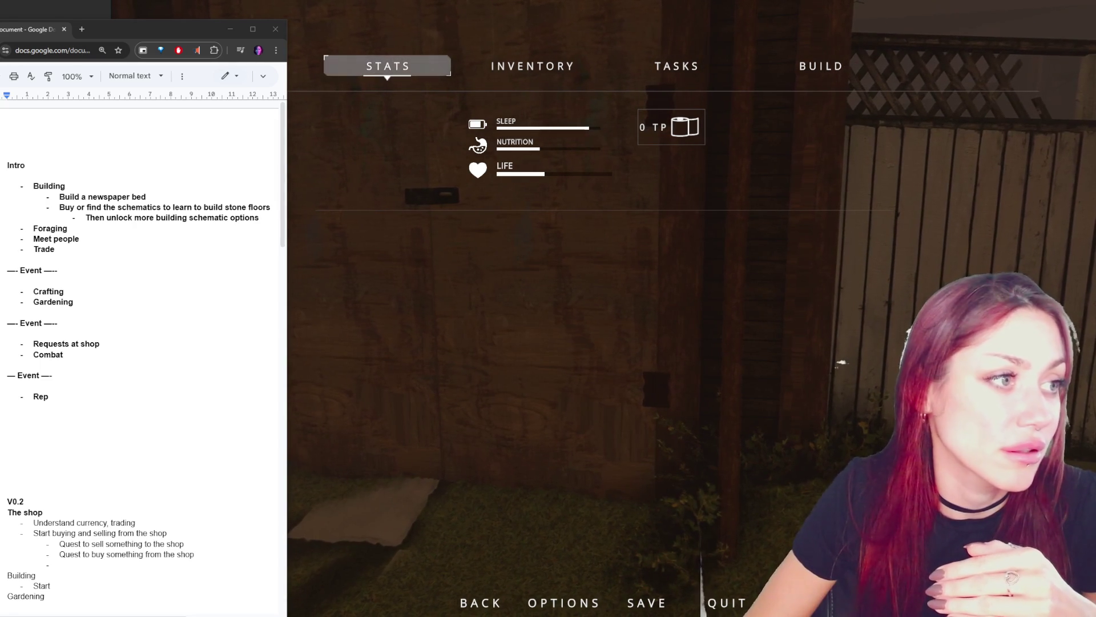
{"action": "triple_click", "coordinate": [32, 270]}
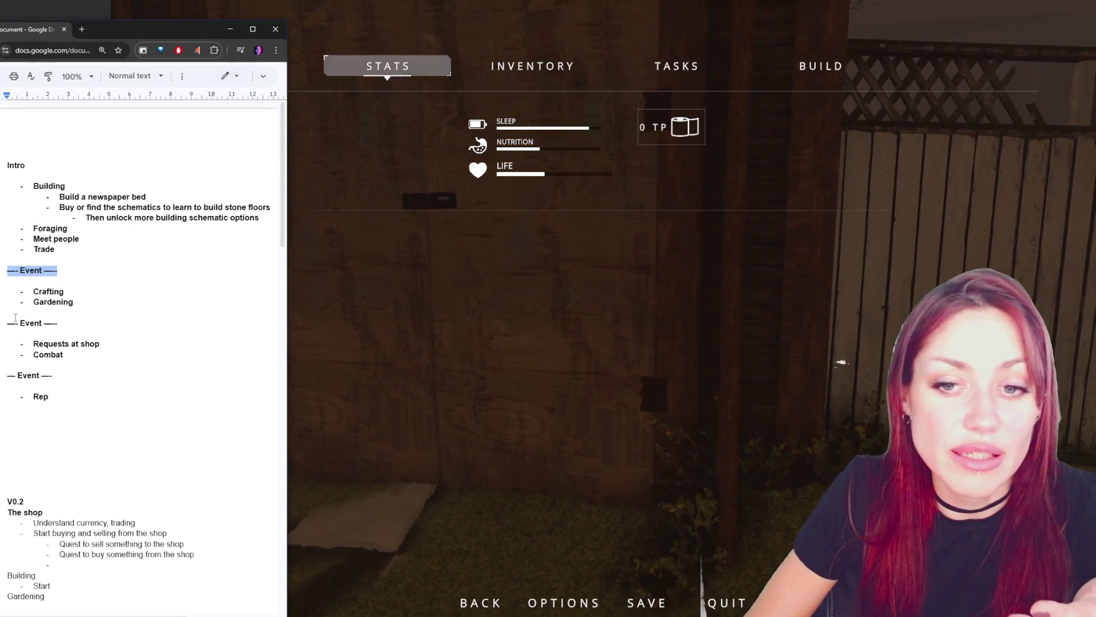
{"action": "left_click", "coordinate": [72, 308]}
{"action": "double_click", "coordinate": [77, 303]}
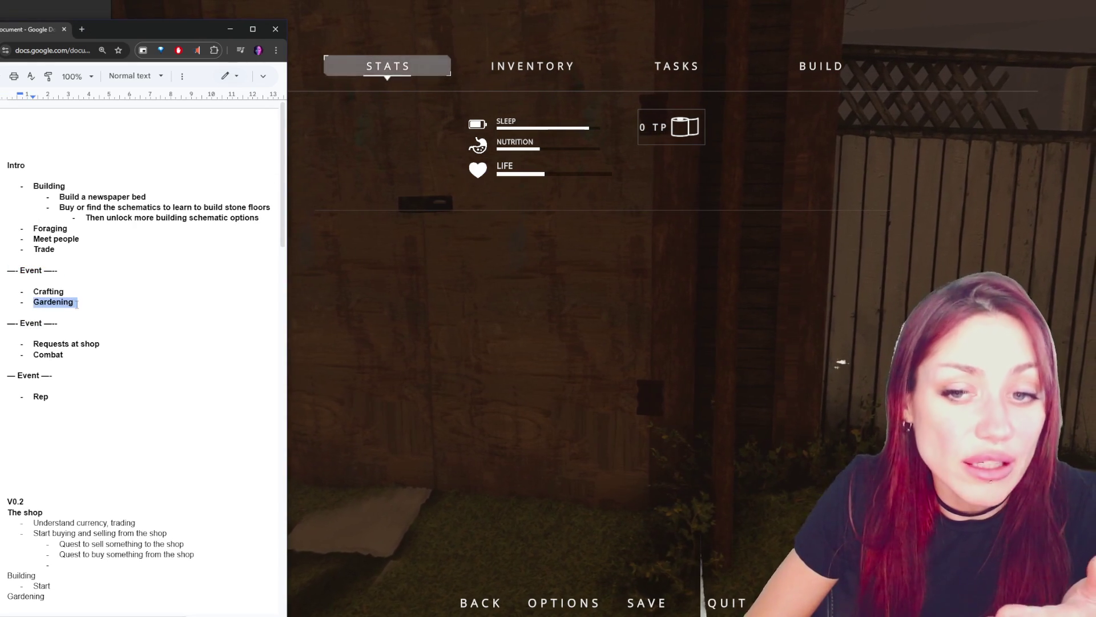
{"action": "left_click", "coordinate": [60, 322]}
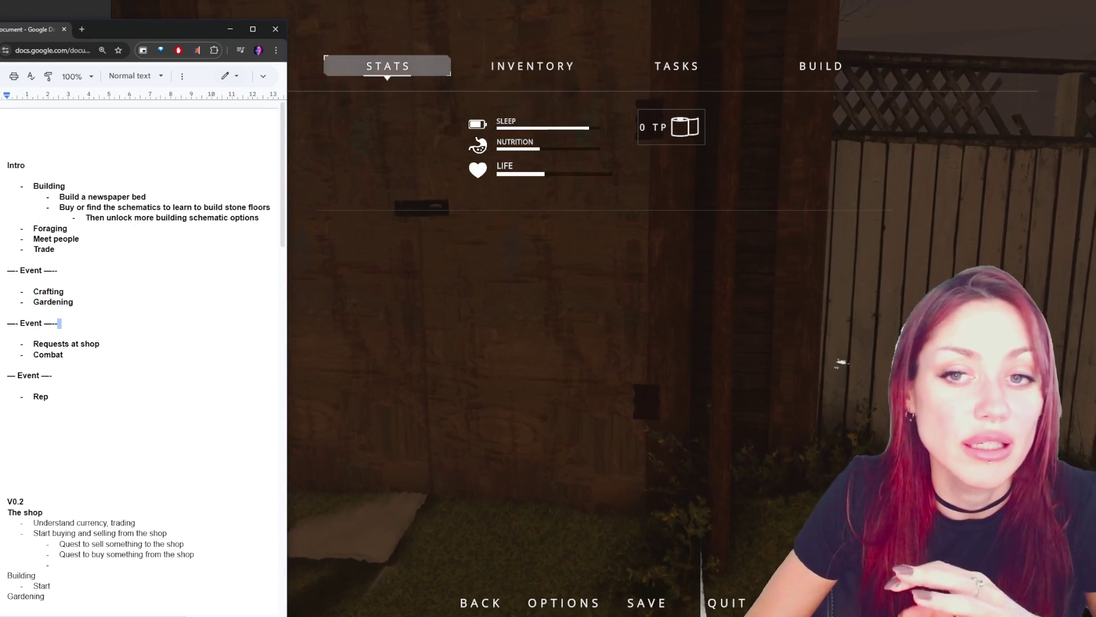
{"action": "mouse_move", "coordinate": [56, 249]}
{"action": "left_mouse_down"}
{"action": "mouse_move", "coordinate": [69, 232]}
{"action": "mouse_move", "coordinate": [8, 165]}
{"action": "left_mouse_up"}
{"action": "mouse_move", "coordinate": [74, 302]}
{"action": "left_mouse_down"}
{"action": "mouse_move", "coordinate": [33, 290]}
{"action": "mouse_move", "coordinate": [103, 351]}
{"action": "mouse_move", "coordinate": [57, 376]}
{"action": "left_mouse_up"}
{"action": "left_click", "coordinate": [53, 375]}
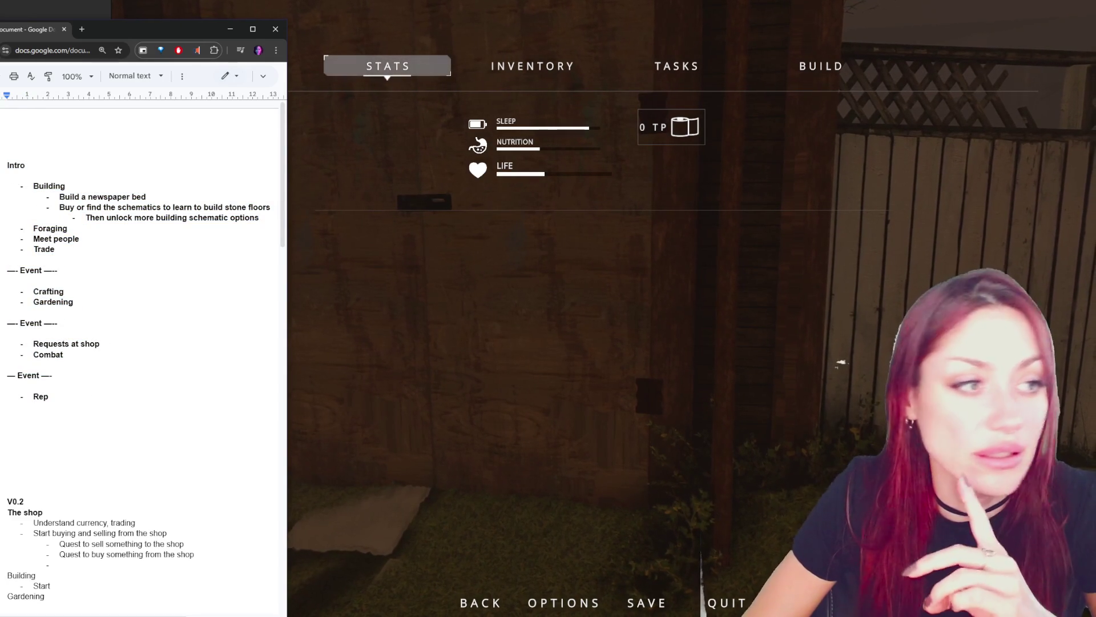
{"action": "key", "text": "alt+Tab"}
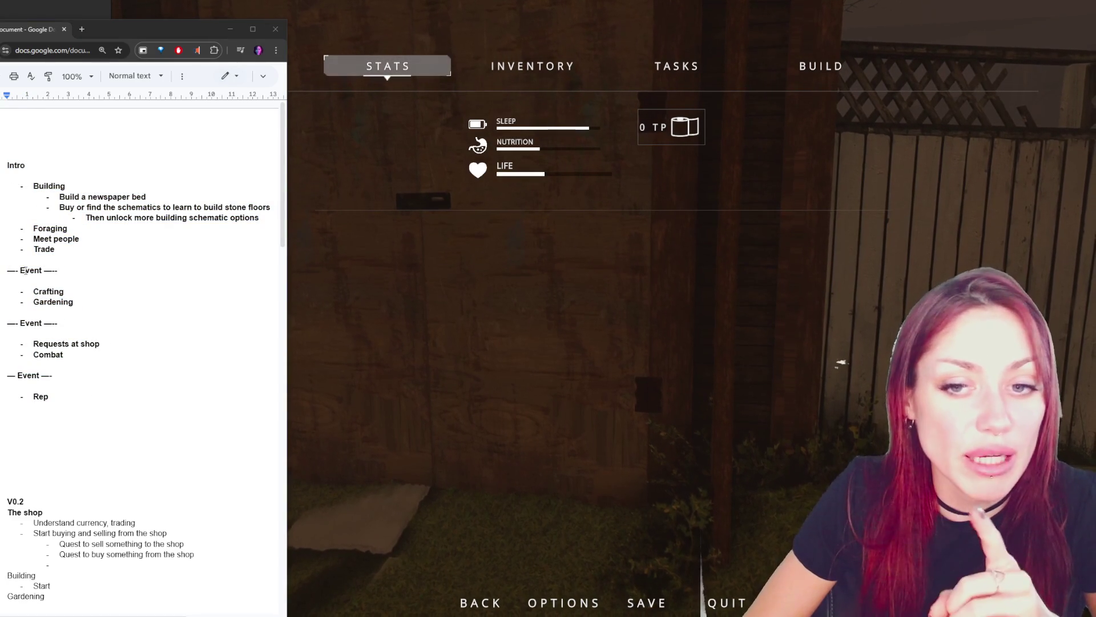
{"action": "triple_click", "coordinate": [24, 270]}
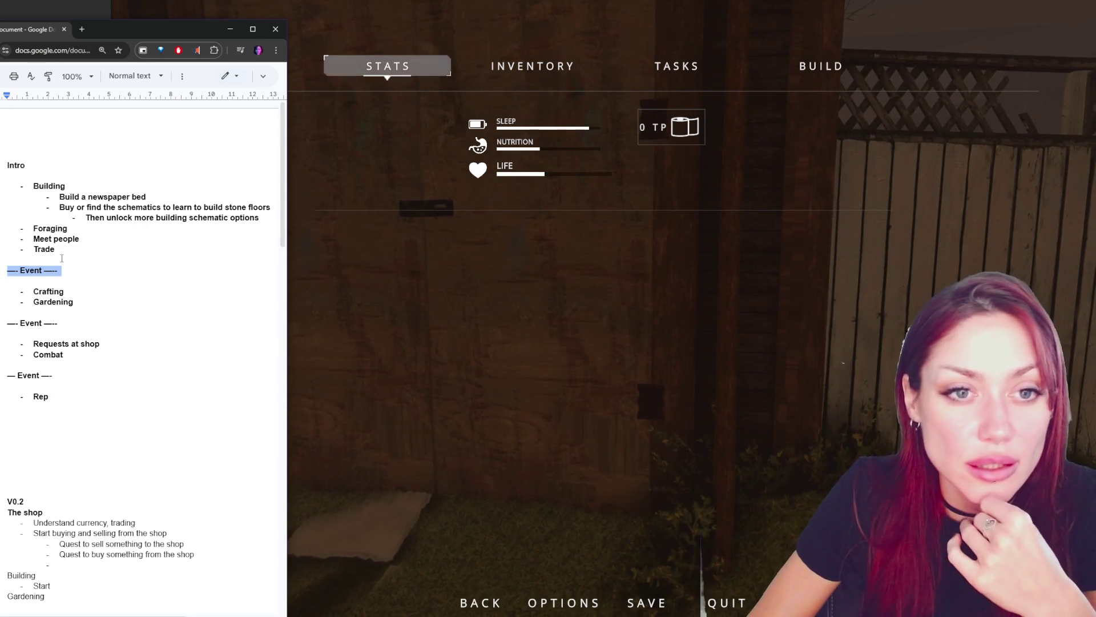
{"action": "key", "text": "alt+Tab"}
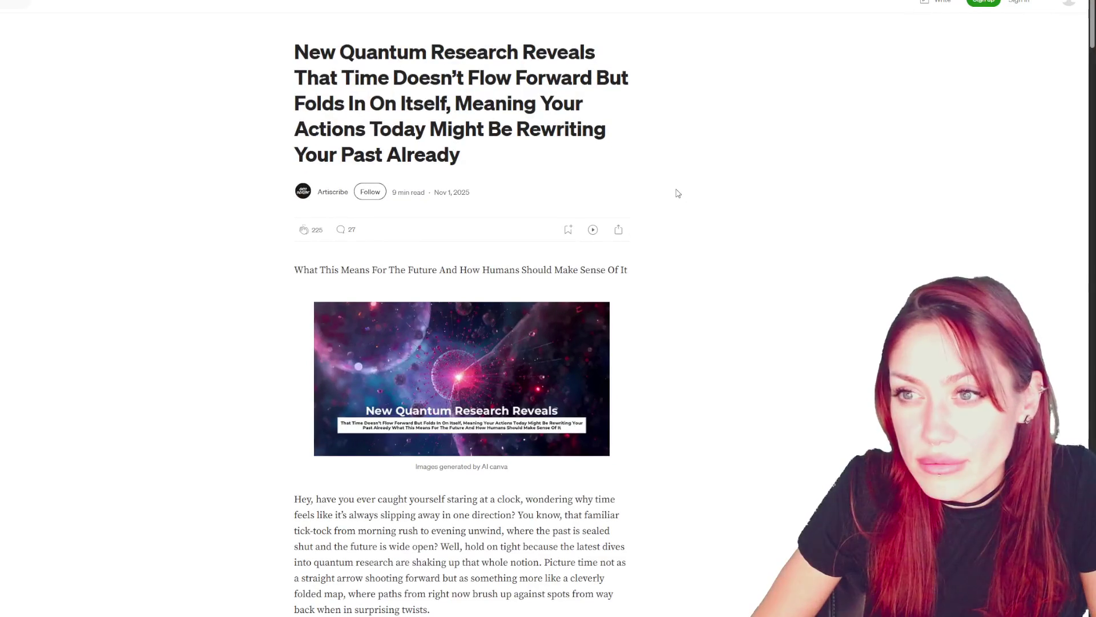
{"action": "scroll", "coordinate": [677, 193], "scroll_direction": "down", "scroll_amount": 10}
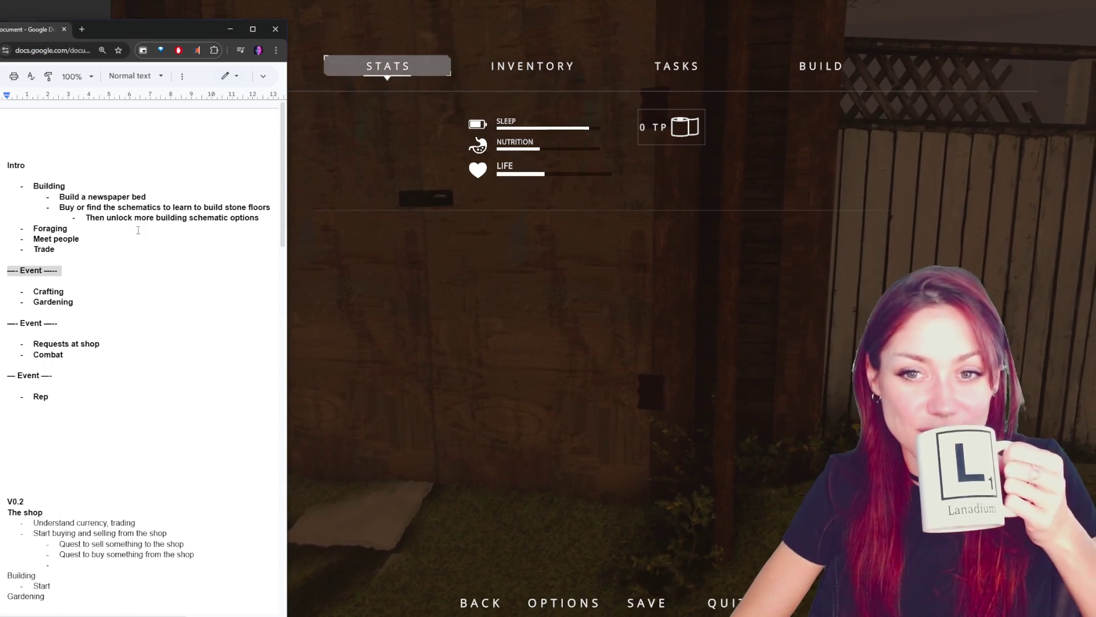
- Insert an 'Actionable tasks:' heading at the top of the document, above Intro
{"action": "left_click", "coordinate": [70, 228]}
{"action": "triple_click", "coordinate": [103, 197]}
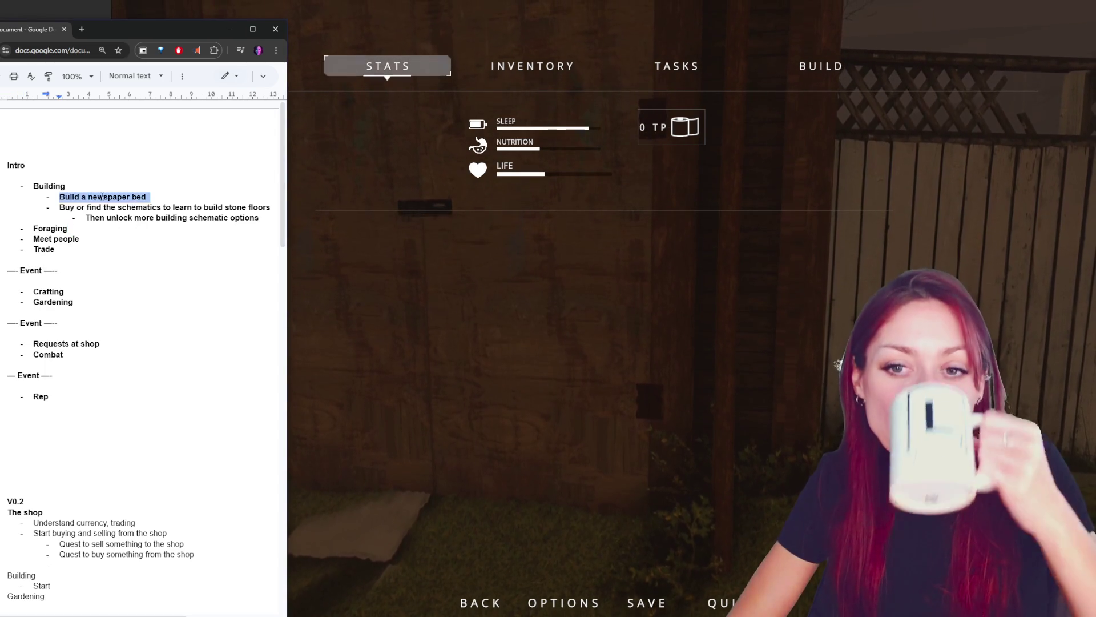
{"action": "left_click", "coordinate": [112, 207]}
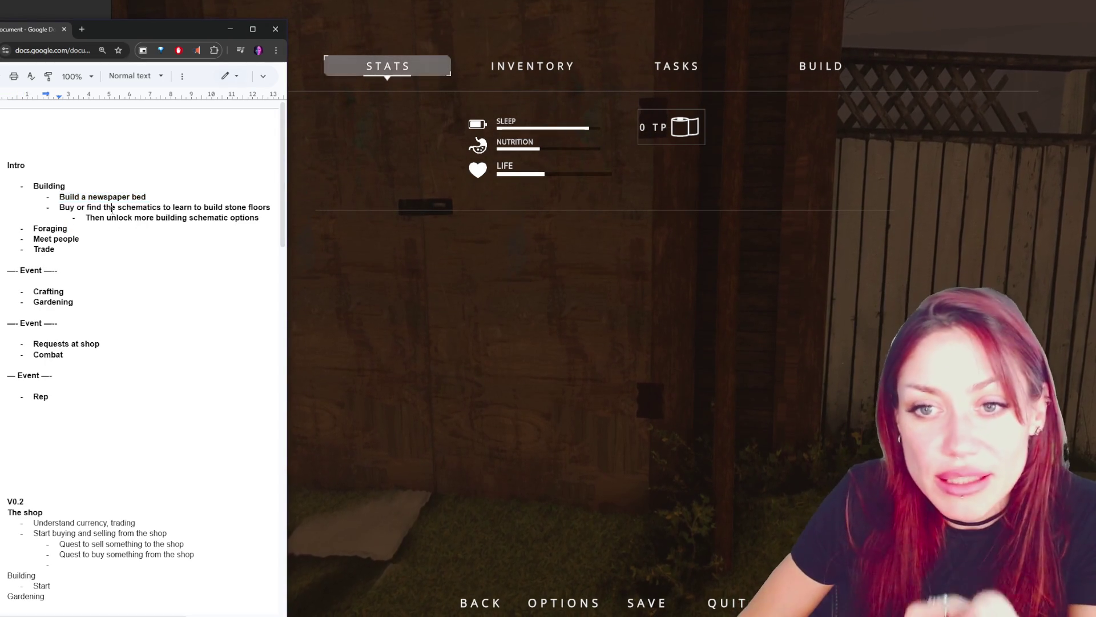
{"action": "key", "text": "Return"}
{"action": "key", "text": "Return"}
{"action": "key", "text": "Up"}
{"action": "key", "text": "Up"}
{"action": "type", "text": "Actionable "}
{"action": "type", "text": "tasks:"}
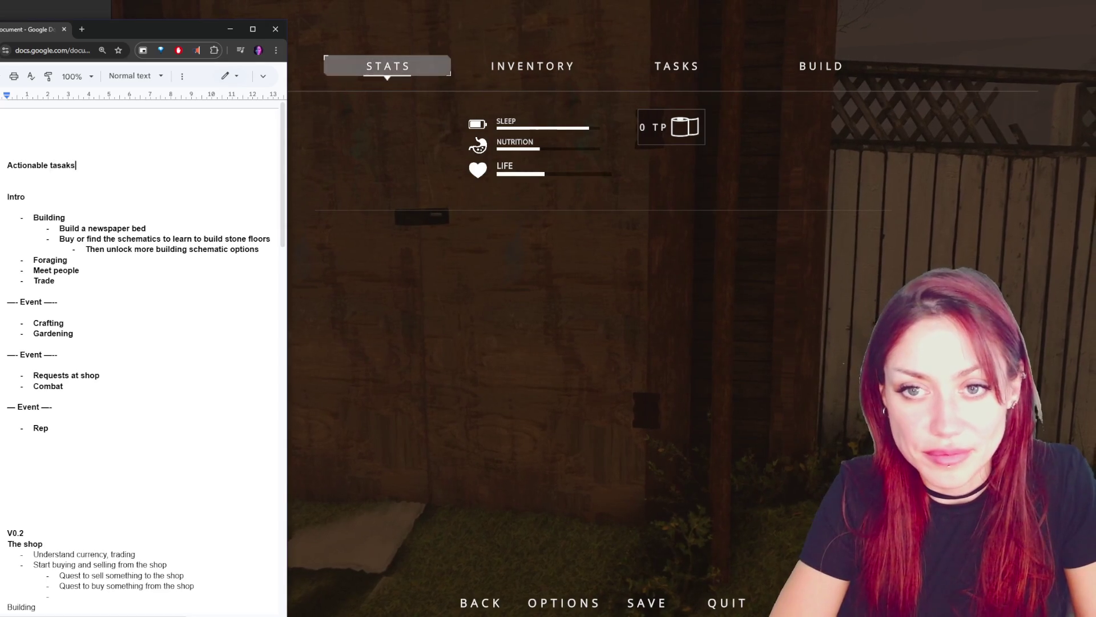
- List the task 'Add a quest to learn how to build a stone floor' with an indented sub-bullet
{"action": "key", "text": "Return"}
{"action": "type", "text": "-"}
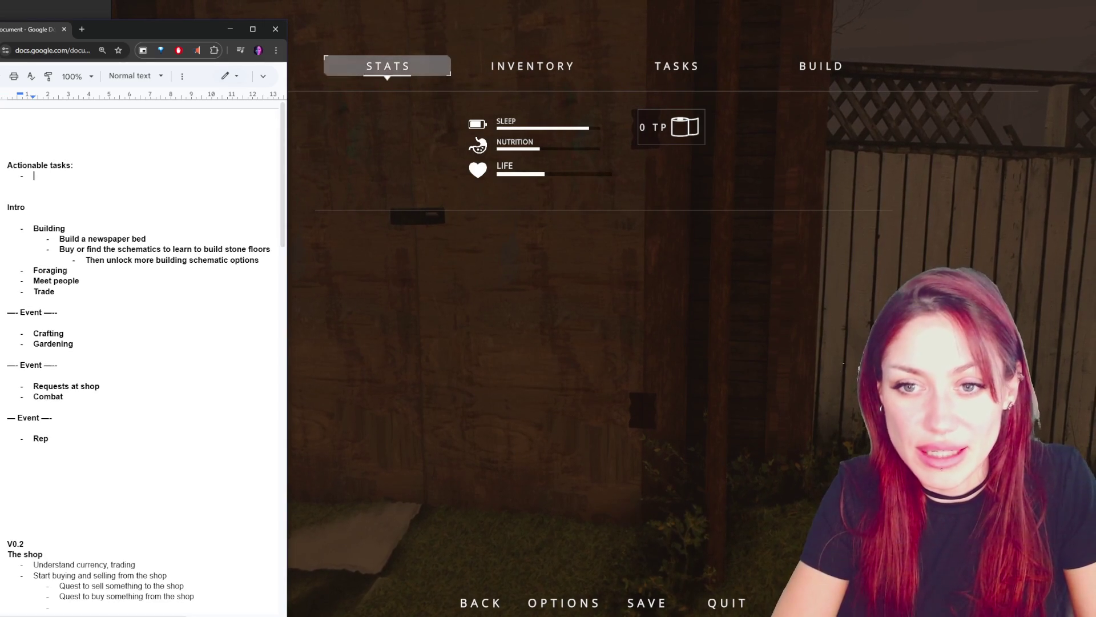
{"action": "type", "text": " Add a qeust t"}
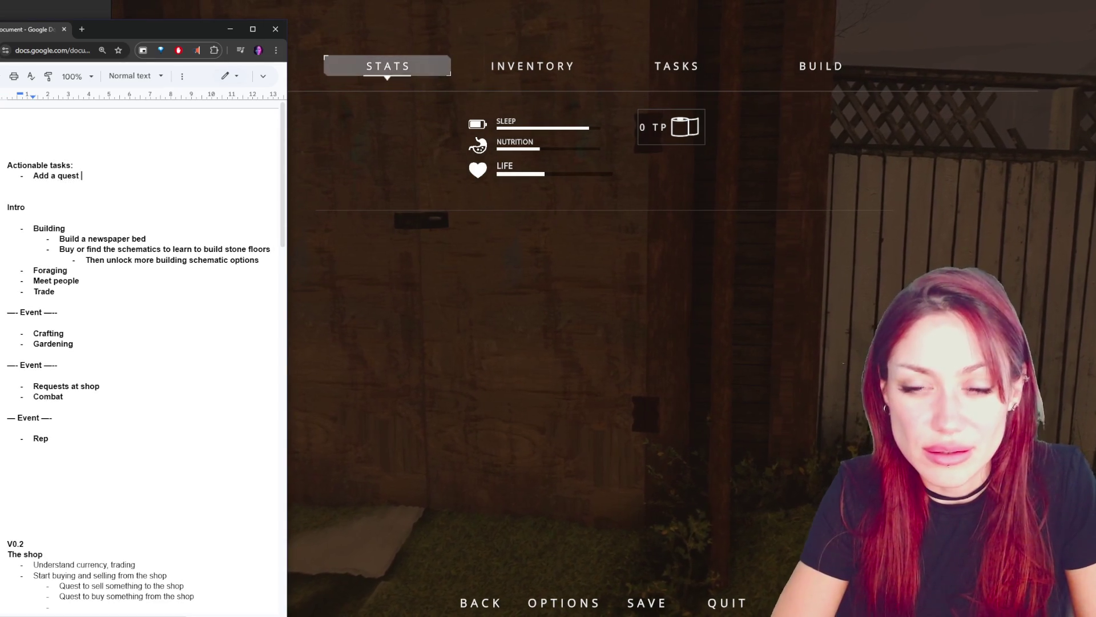
{"action": "type", "text": "o learn how to build a stone floor"}
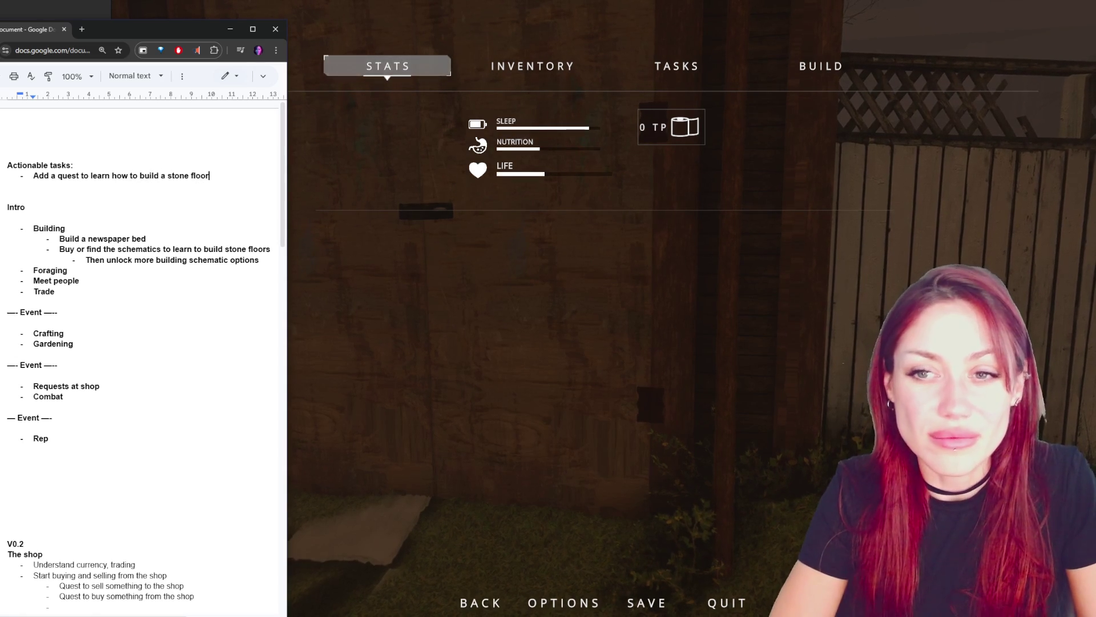
{"action": "key", "text": "Return"}
{"action": "key", "text": "Tab"}
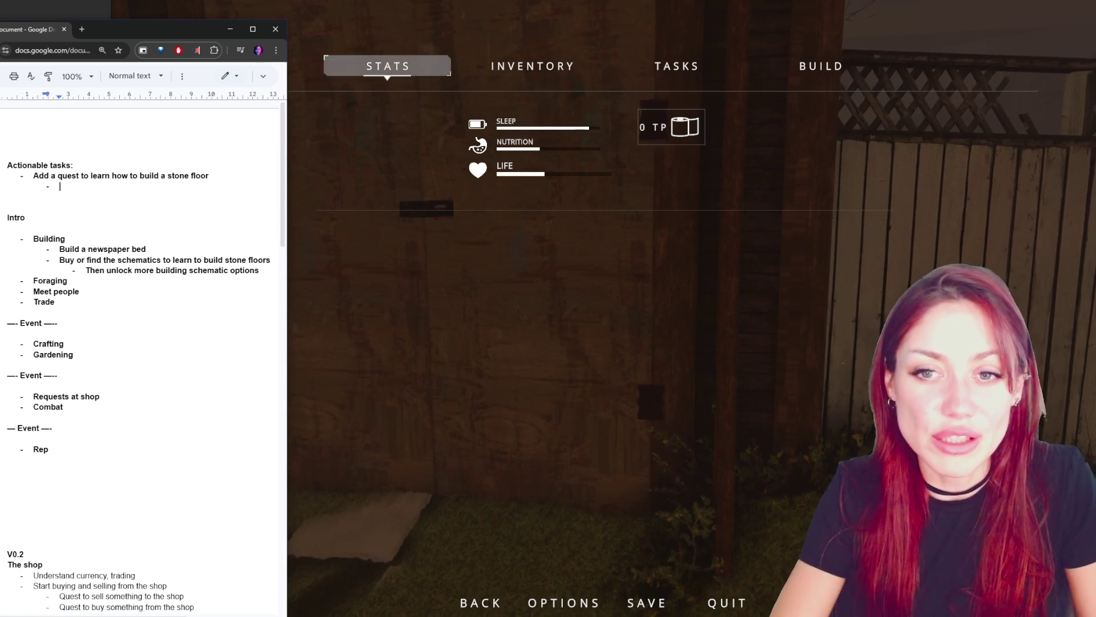
- Type the sub-question 'When/where should the start?' and outdent a fresh task bullet below it
{"action": "type", "text": "when/where should the start"}
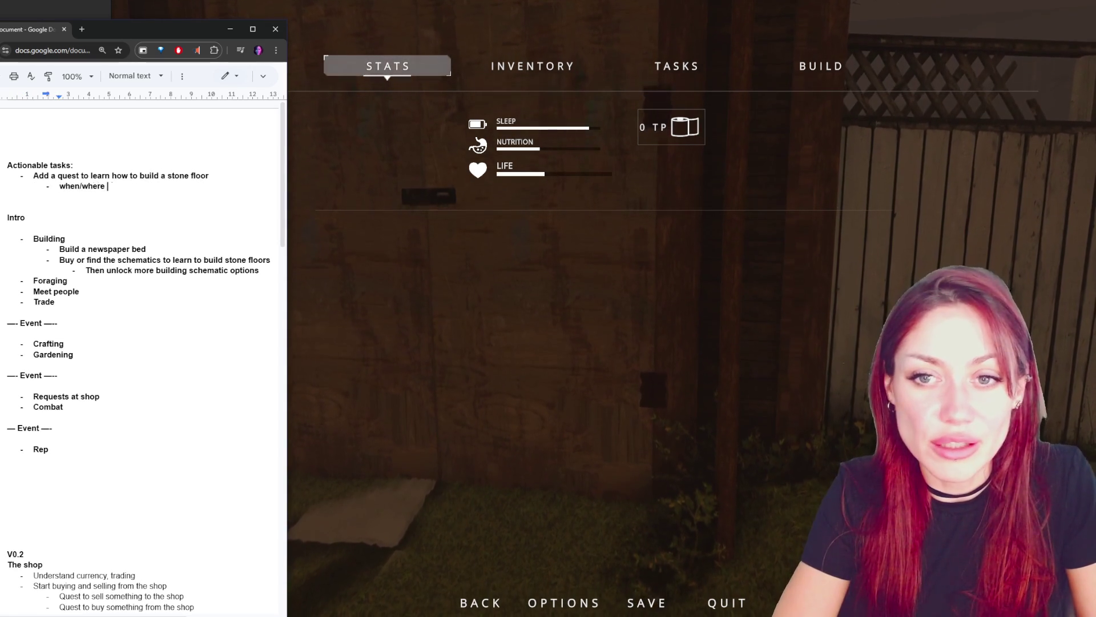
{"action": "type", "text": "?"}
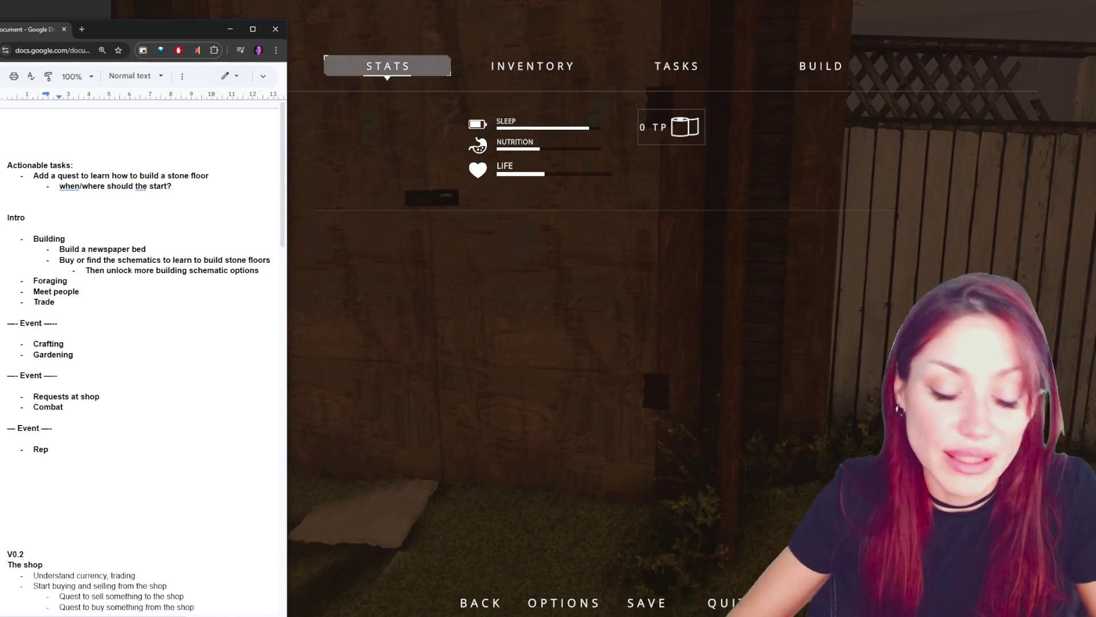
{"action": "key", "text": "Home"}
{"action": "key", "text": "Delete"}
{"action": "type", "text": "W"}
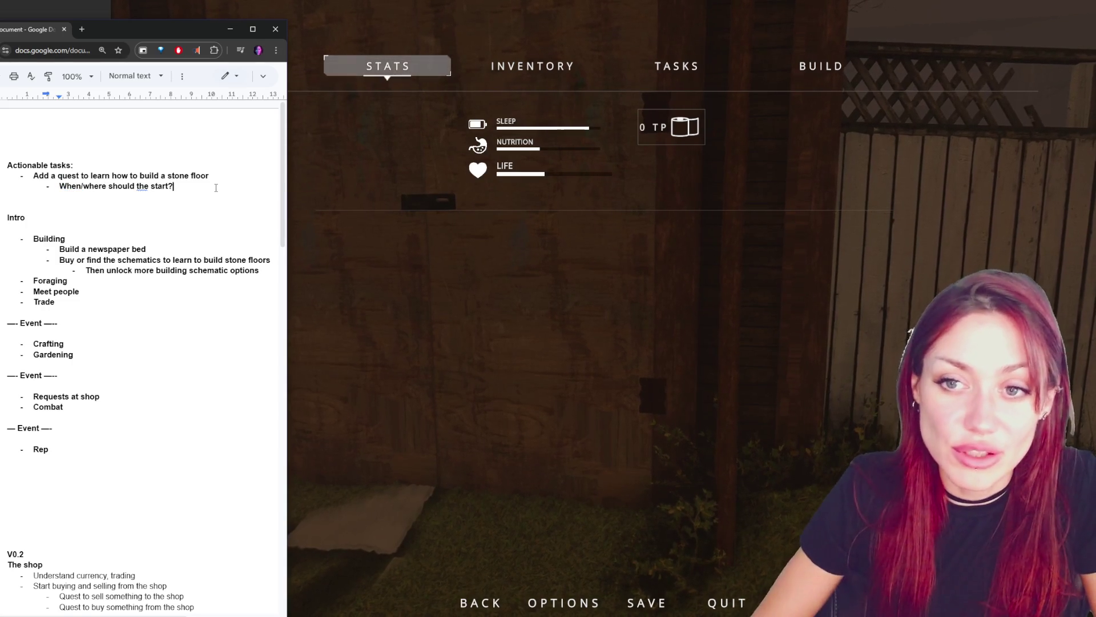
{"action": "key", "text": "Return"}
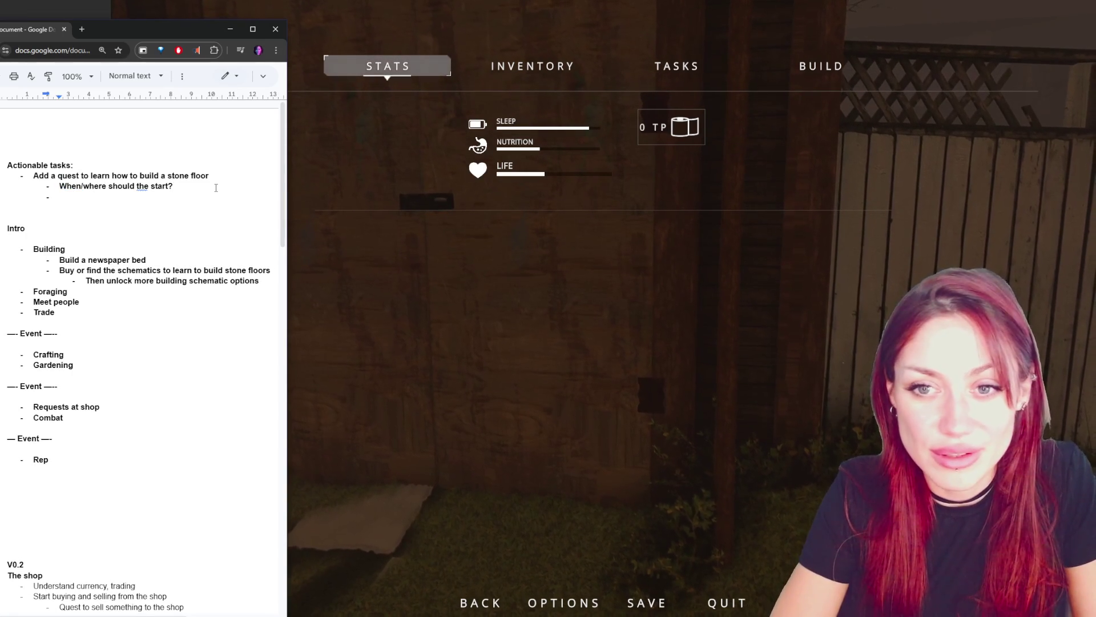
{"action": "key", "text": "shift+Tab"}
- Type the schematic shop task, add 'The fixer?' beneath it, and outdent a new task bullet
{"action": "type", "text": "sic"}
{"action": "type", "text": "matic shop / npc"}
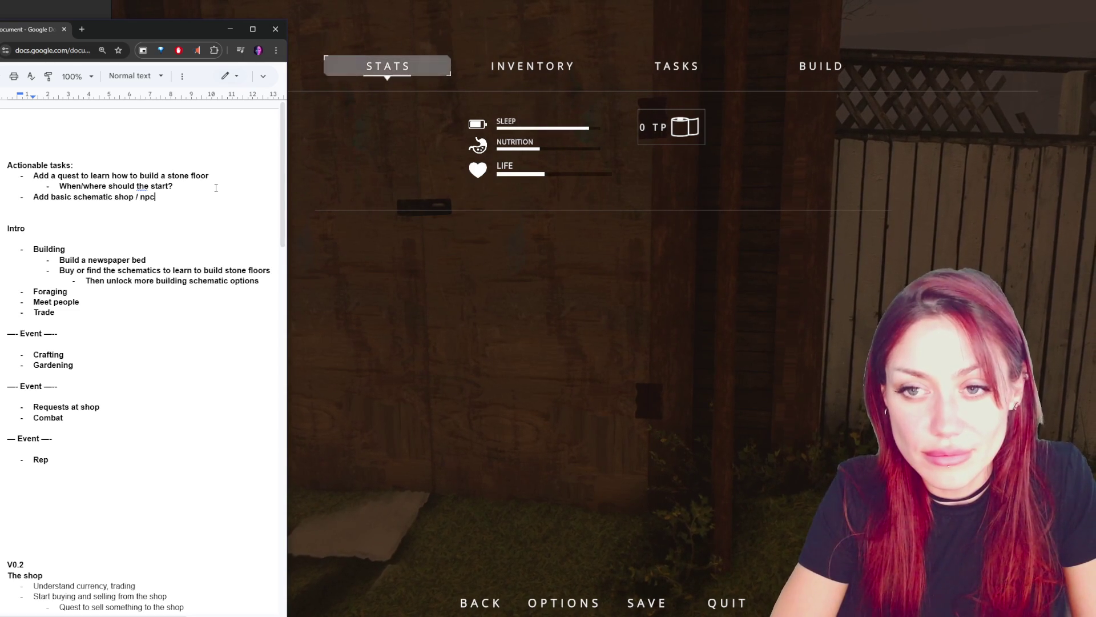
{"action": "type", "text": "shop"}
{"action": "key", "text": "Return"}
{"action": "key", "text": "Tab"}
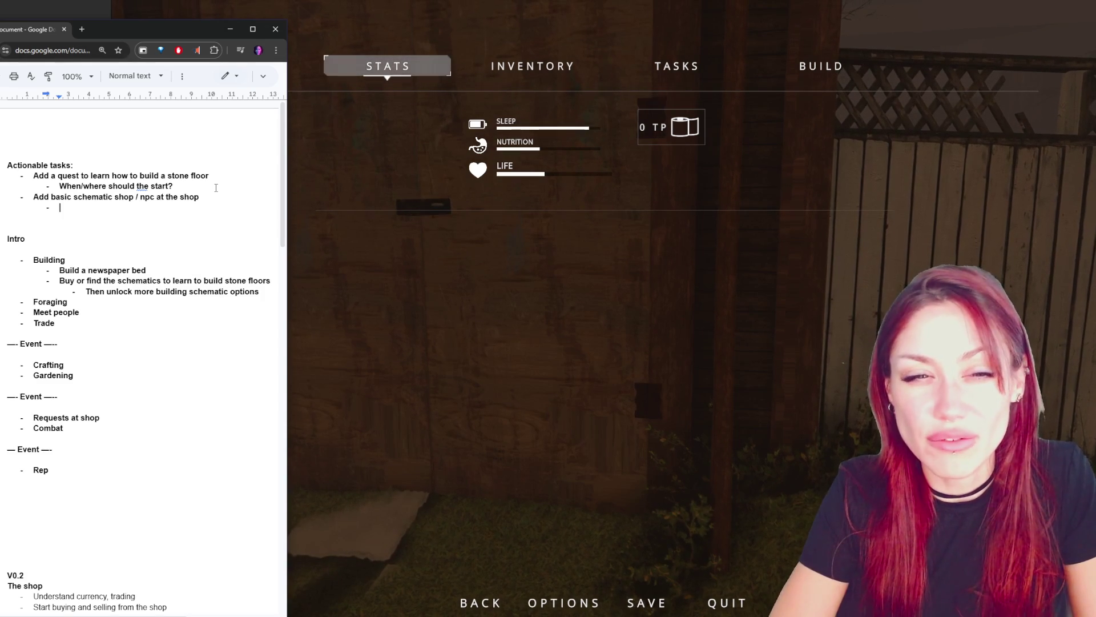
{"action": "type", "text": "The fixer?"}
{"action": "key", "text": "Return"}
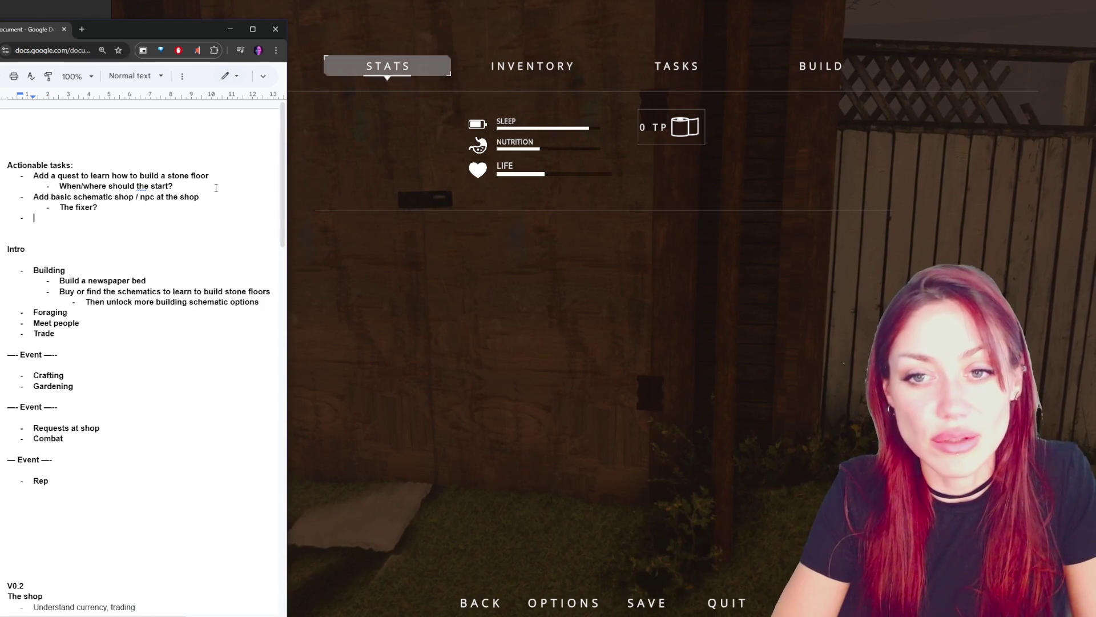
{"action": "key", "text": "shift+Tab"}
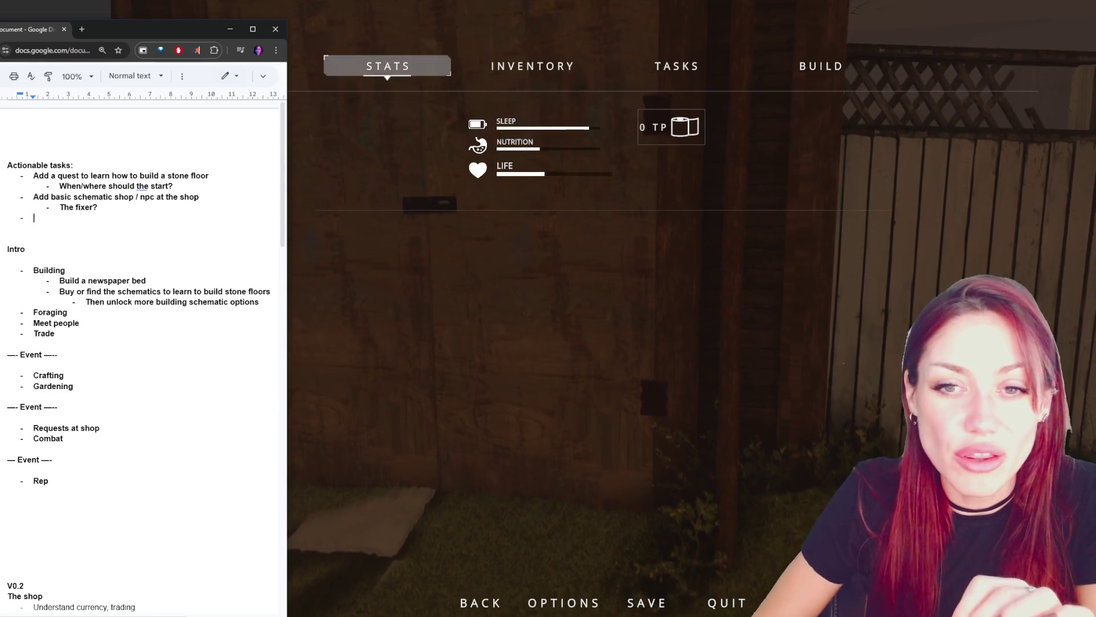
{"action": "key", "text": "alt+Tab"}
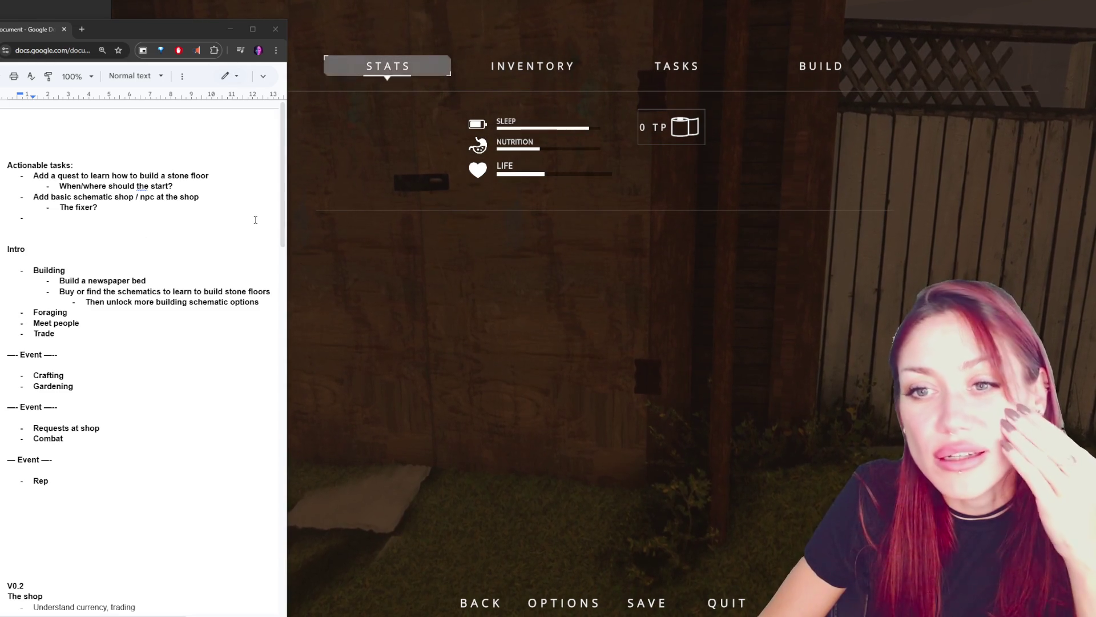
- Change 'the', 'start' and 'given' to 'this', 'be' and 'assigned' in the stone-floor sub-question
{"action": "double_click", "coordinate": [143, 186]}
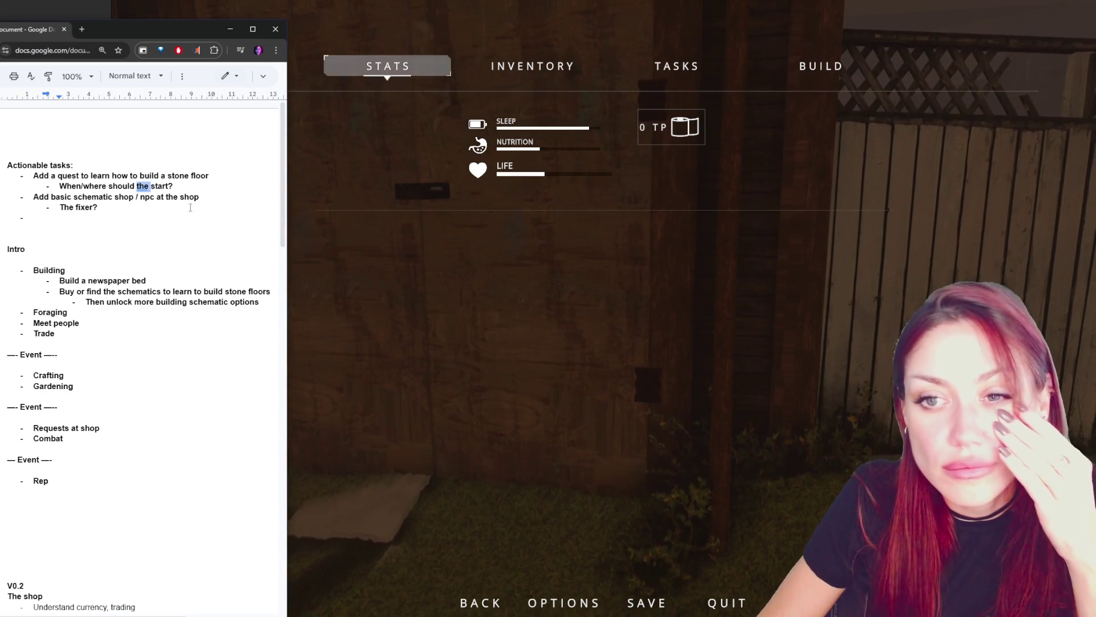
{"action": "double_click", "coordinate": [142, 186]}
{"action": "type", "text": "this"}
{"action": "left_click", "coordinate": [132, 212]}
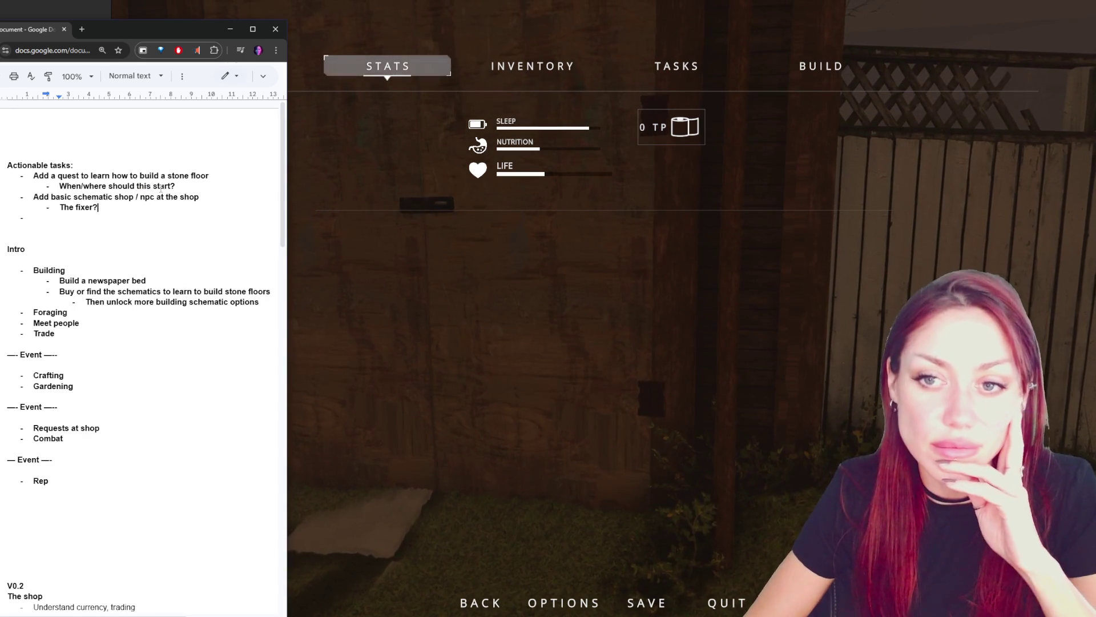
{"action": "double_click", "coordinate": [161, 187]}
{"action": "type", "text": "be"}
{"action": "left_click", "coordinate": [131, 214]}
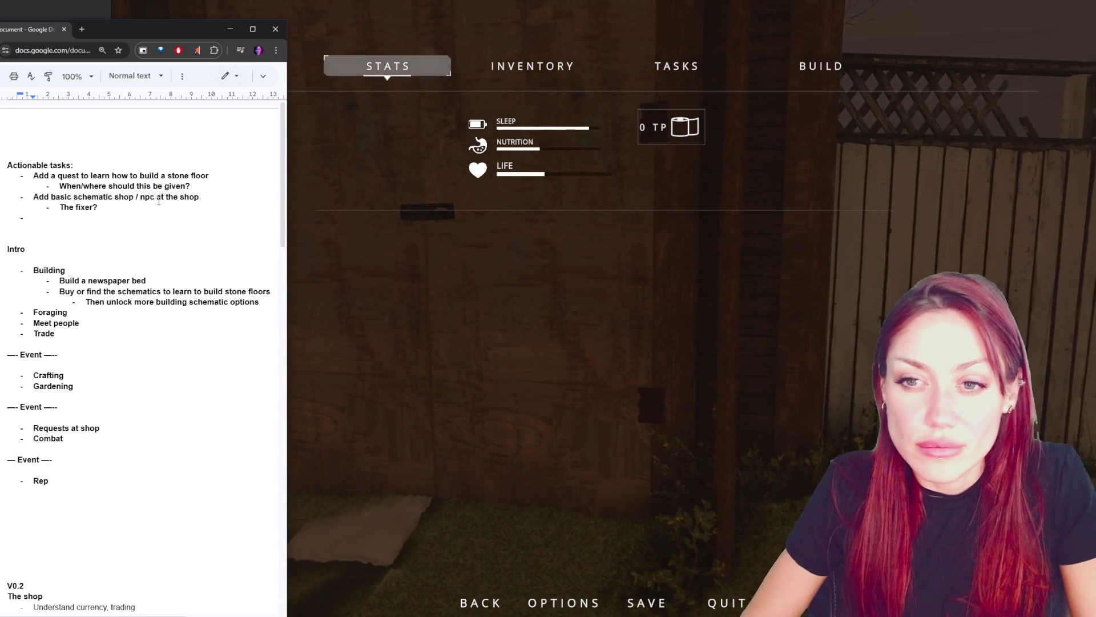
{"action": "double_click", "coordinate": [177, 186]}
{"action": "type", "text": "assigned"}
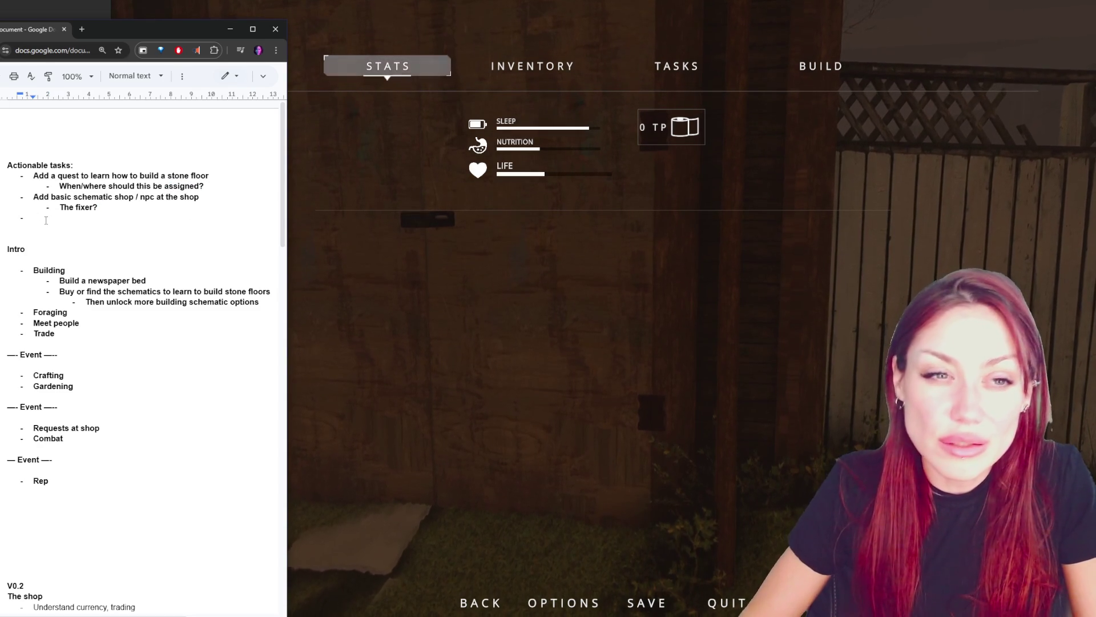
{"action": "double_click", "coordinate": [85, 207]}
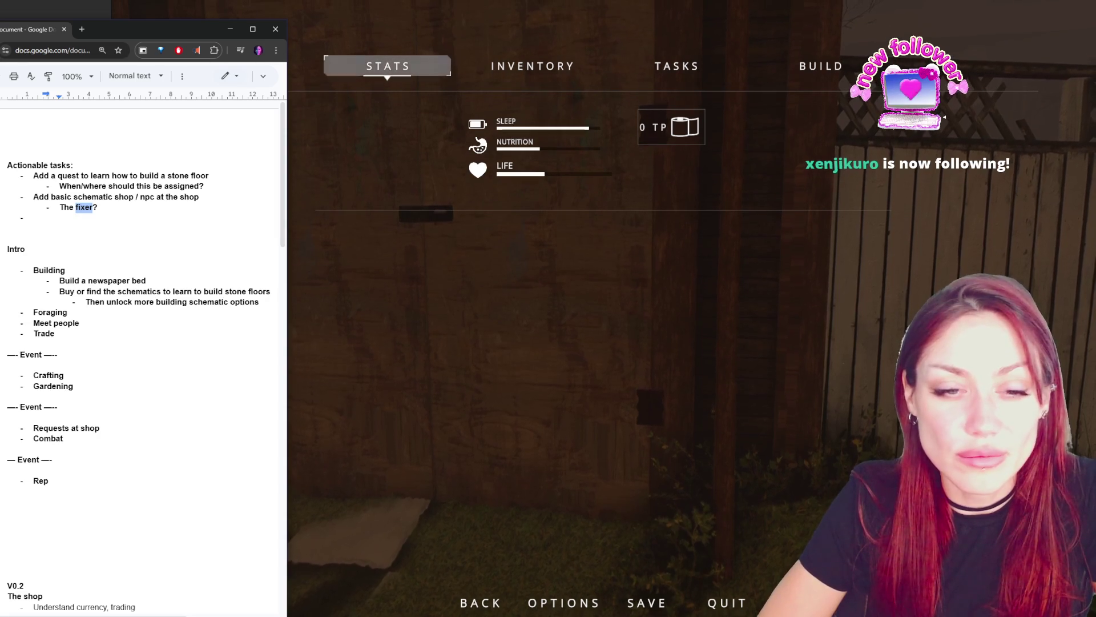
{"action": "triple_click", "coordinate": [59, 208]}
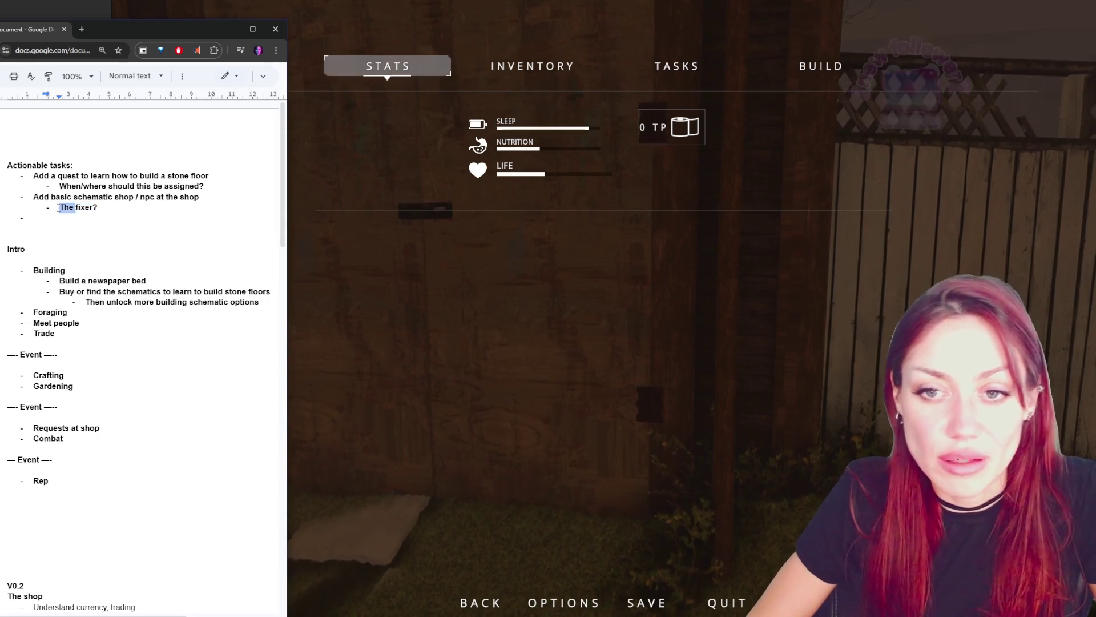
- Delete the selected 'The fixer?' line beneath the schematic shop task
{"action": "key", "text": "BackSpace"}
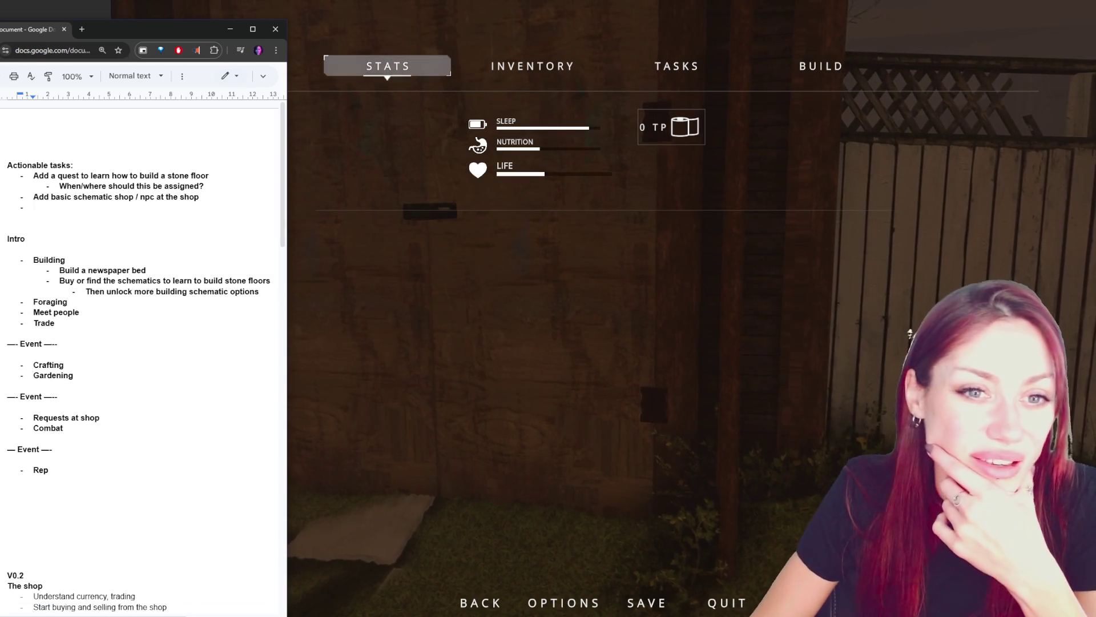
{"action": "key", "text": "alt+Tab"}
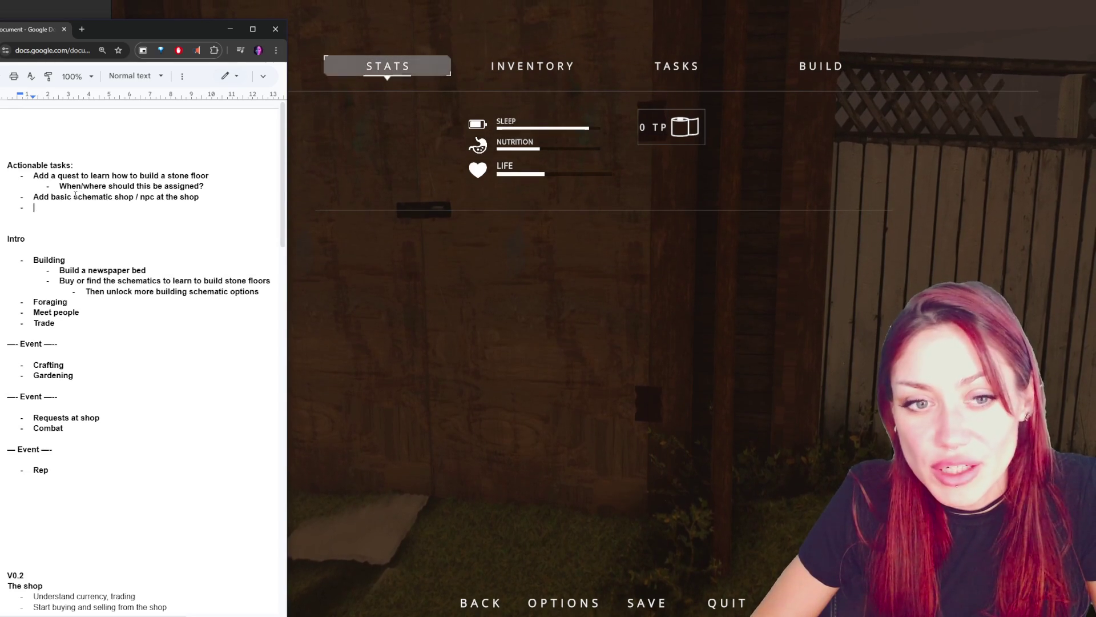
{"action": "triple_click", "coordinate": [41, 175]}
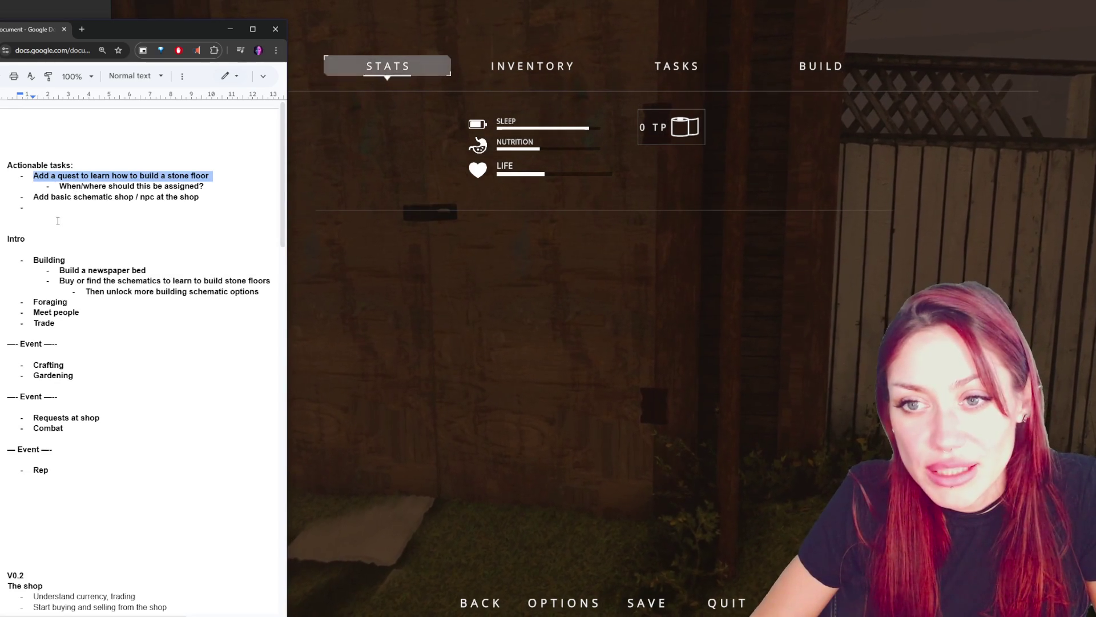
- Start a new blank sub-bullet right after 'When/where should this be assigned?'
{"action": "triple_click", "coordinate": [86, 197]}
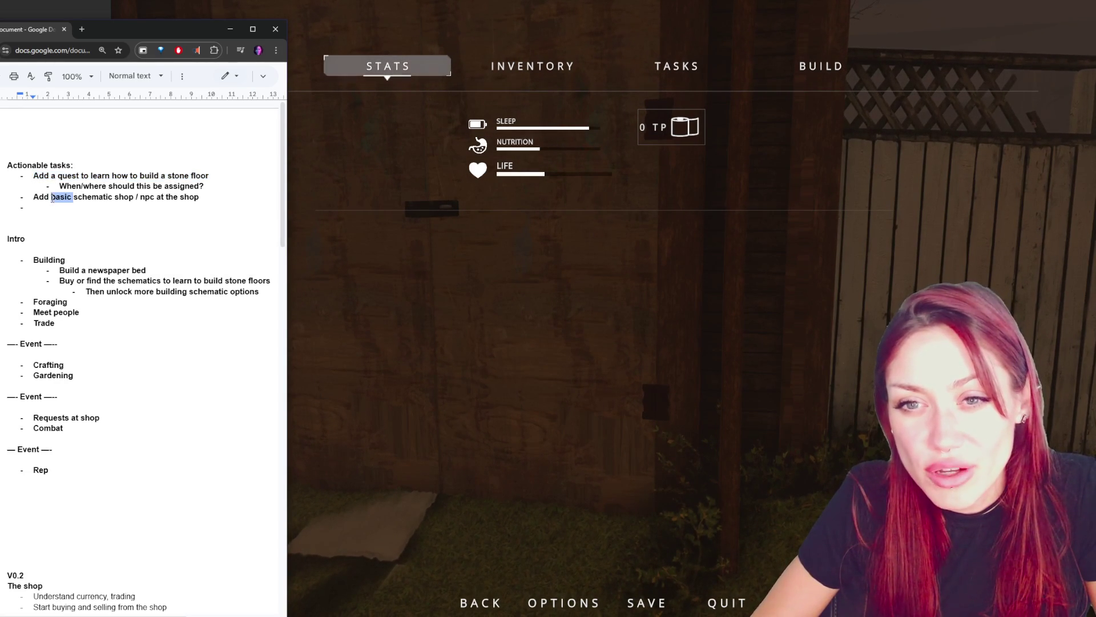
{"action": "left_click", "coordinate": [120, 210]}
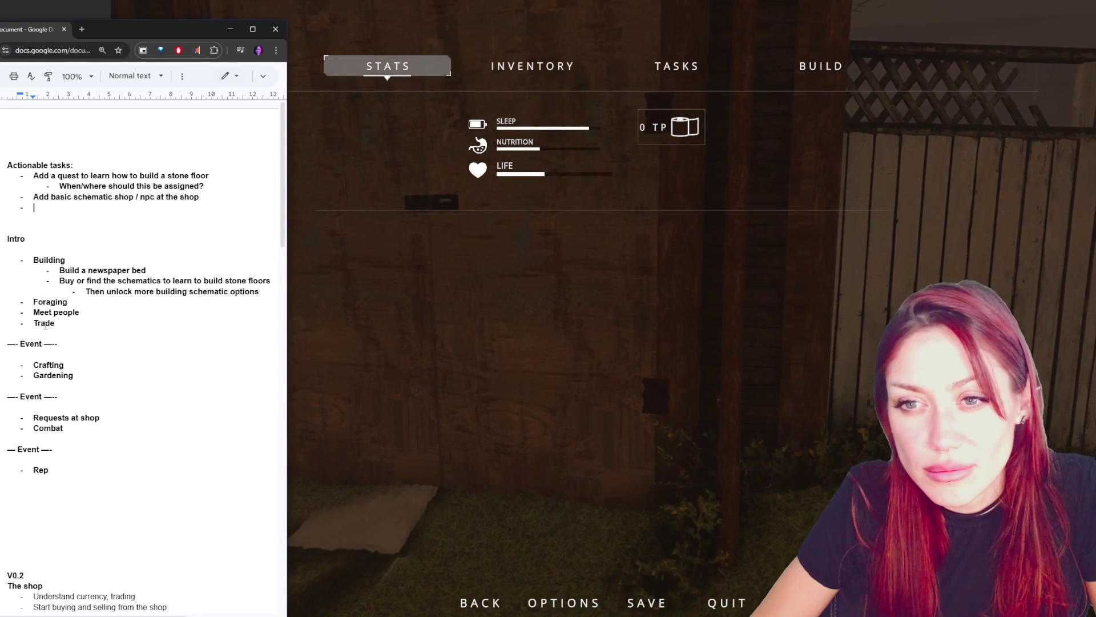
{"action": "double_click", "coordinate": [46, 325]}
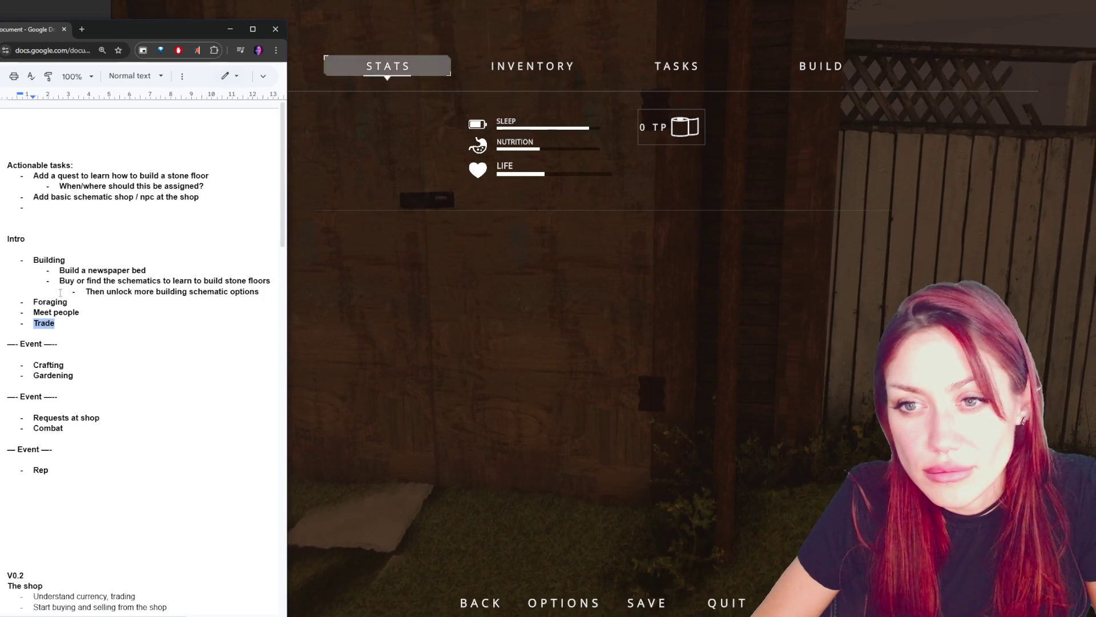
{"action": "left_click", "coordinate": [205, 189]}
{"action": "key", "text": "Return"}
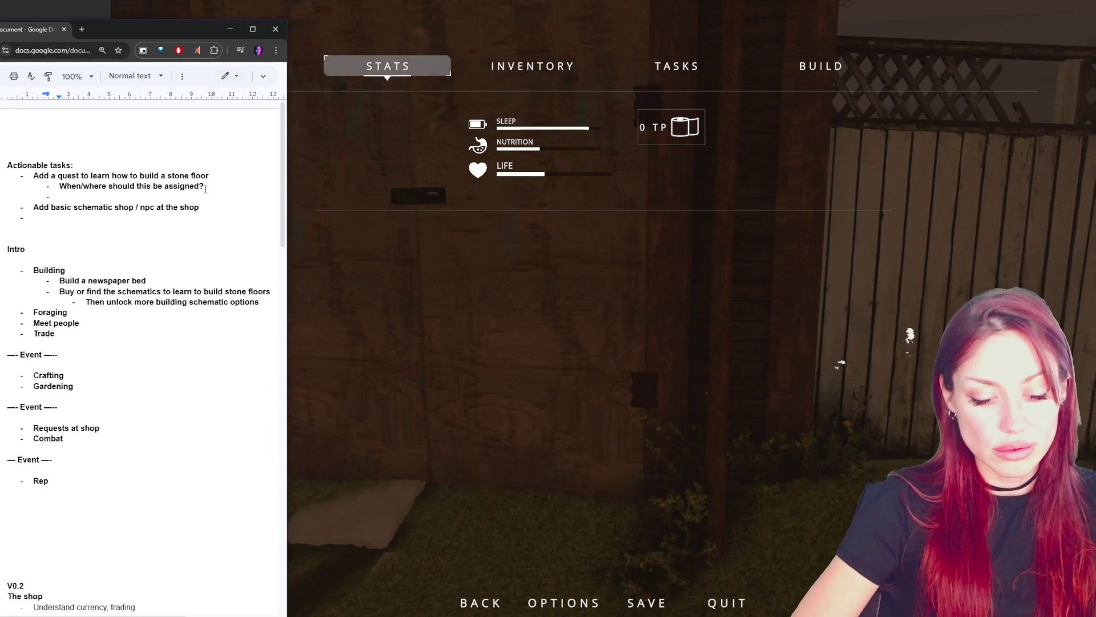
- Add the sub-point 'Next quest: find a schematic instead of buying one' under the stone-floor task
{"action": "left_click", "coordinate": [8, 396]}
{"action": "left_click", "coordinate": [110, 216]}
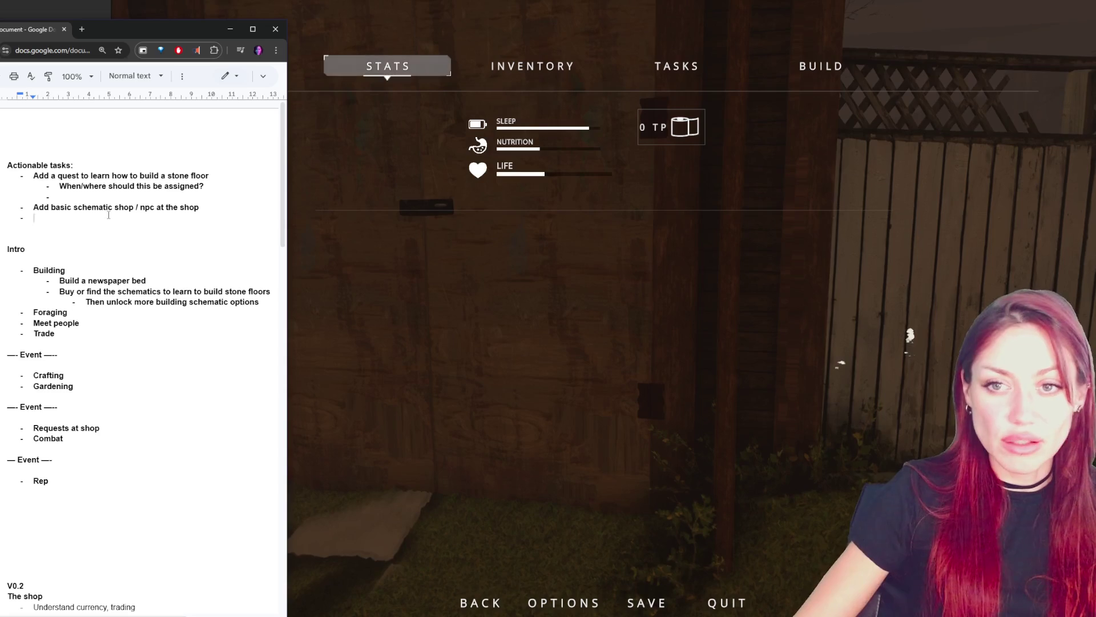
{"action": "key", "text": "Up"}
{"action": "key", "text": "Up"}
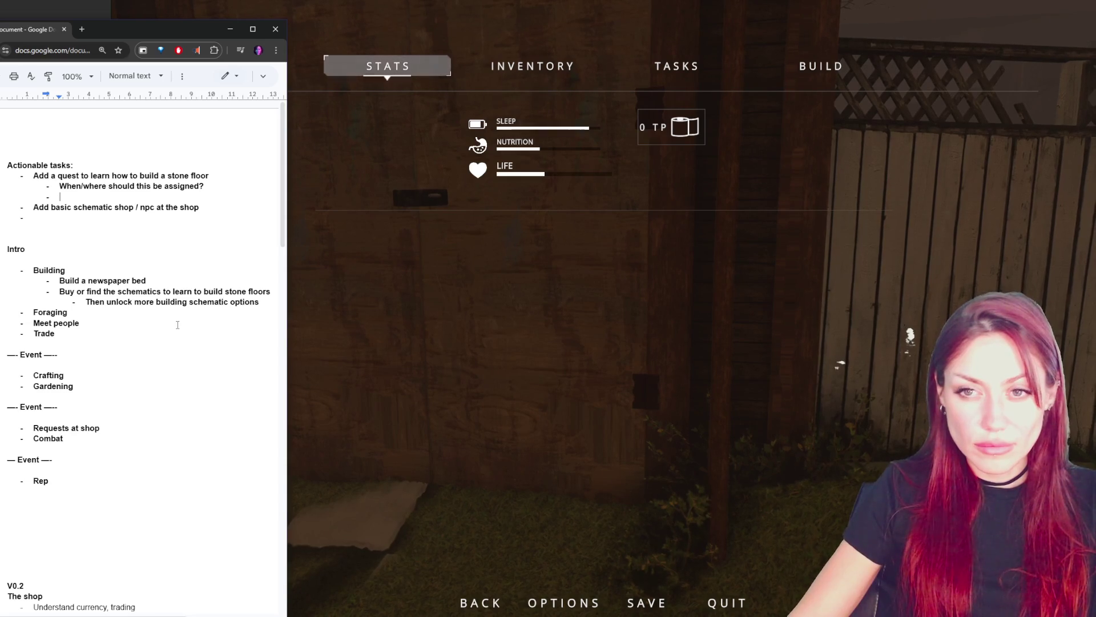
{"action": "type", "text": "Next q"}
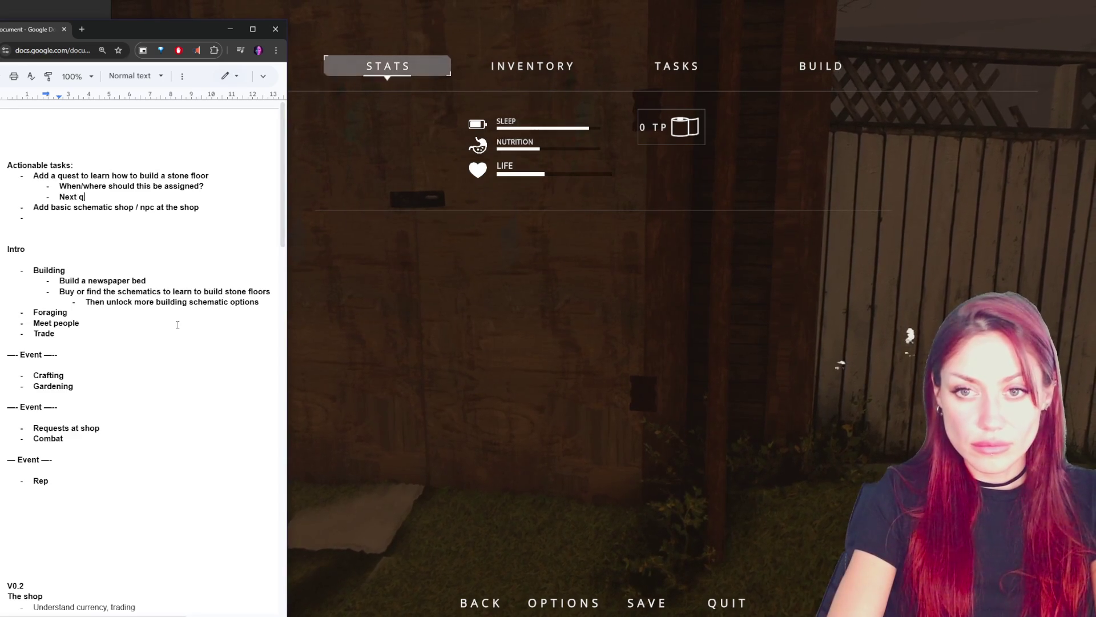
{"action": "type", "text": "uest: find a"}
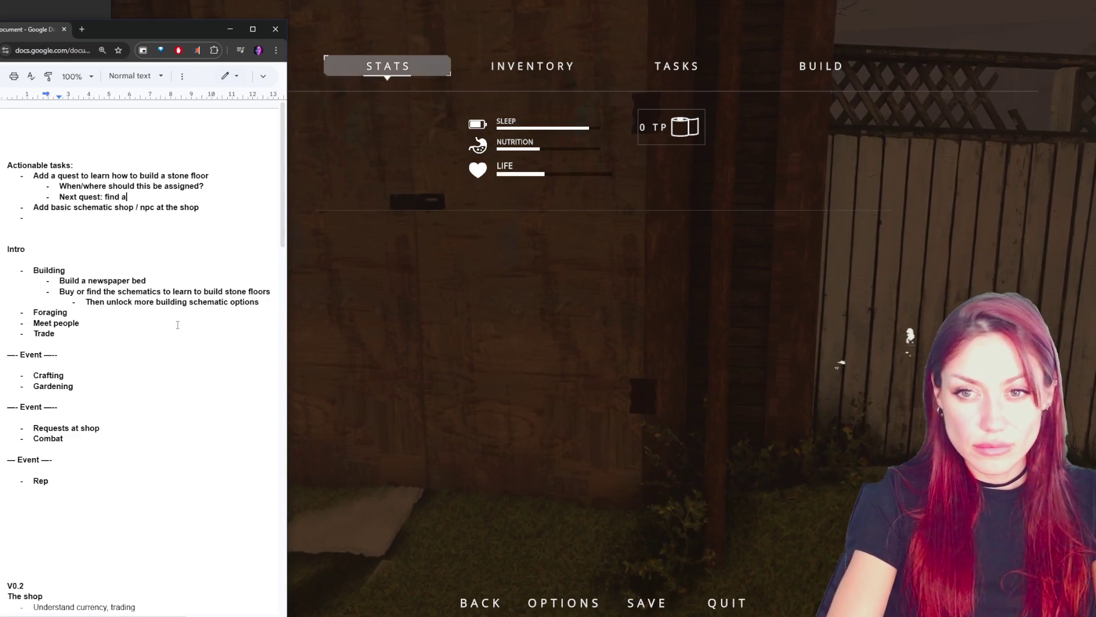
{"action": "type", "text": " schematic "}
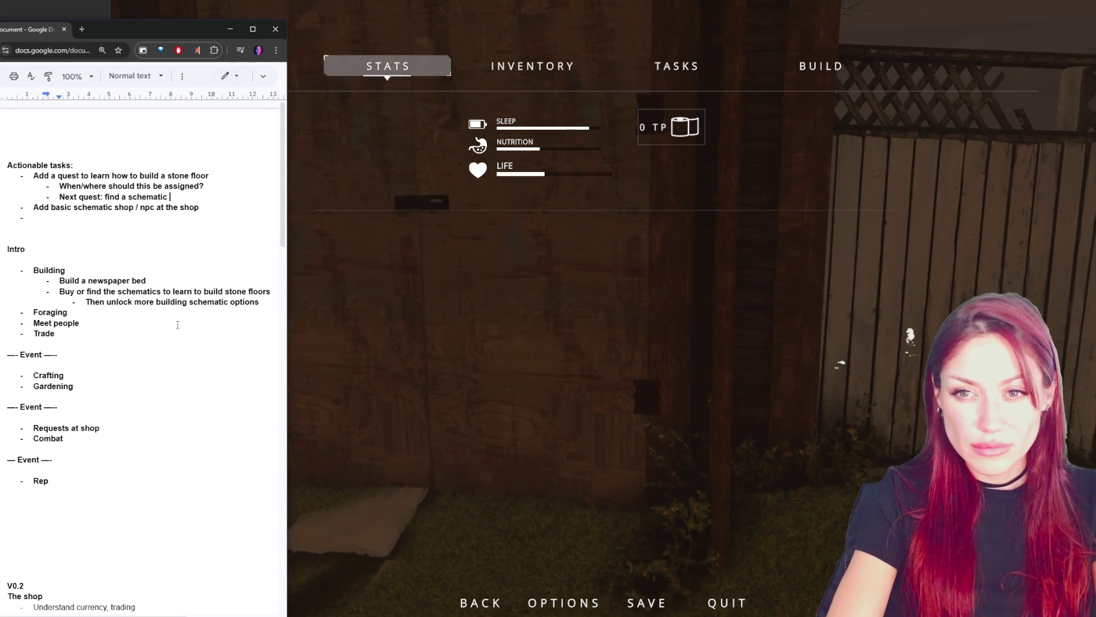
{"action": "type", "text": "instead of buying one"}
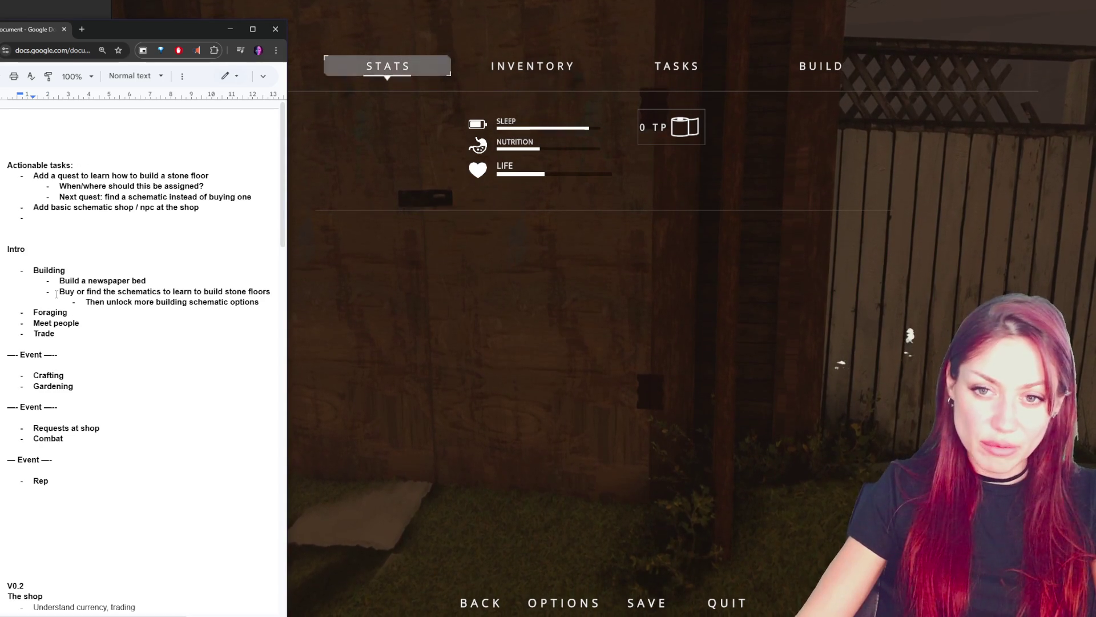
{"action": "double_click", "coordinate": [50, 313]}
{"action": "left_click", "coordinate": [71, 216]}
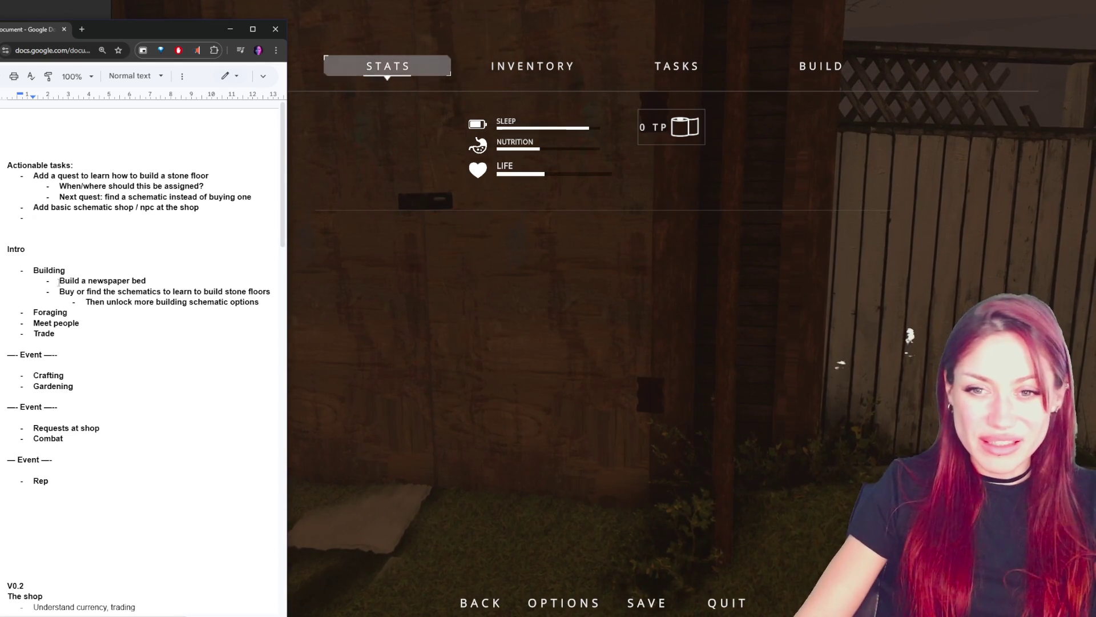
- Add an indented note under Foraging: 'npc to explain, but no quest needed'
{"action": "left_click", "coordinate": [88, 315]}
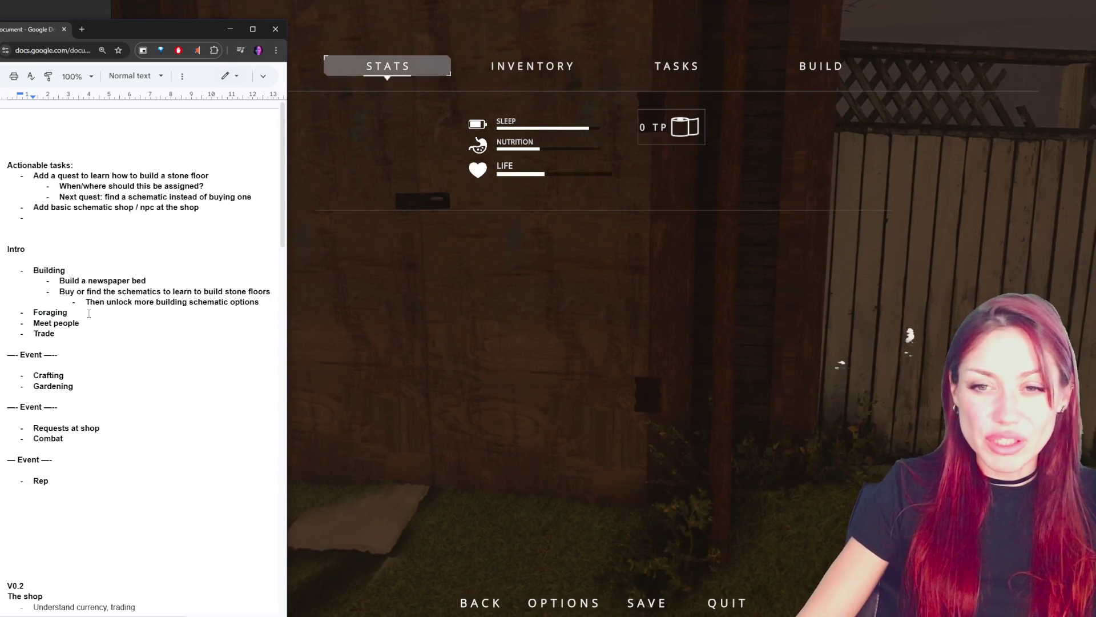
{"action": "key", "text": "Return"}
{"action": "key", "text": "Tab"}
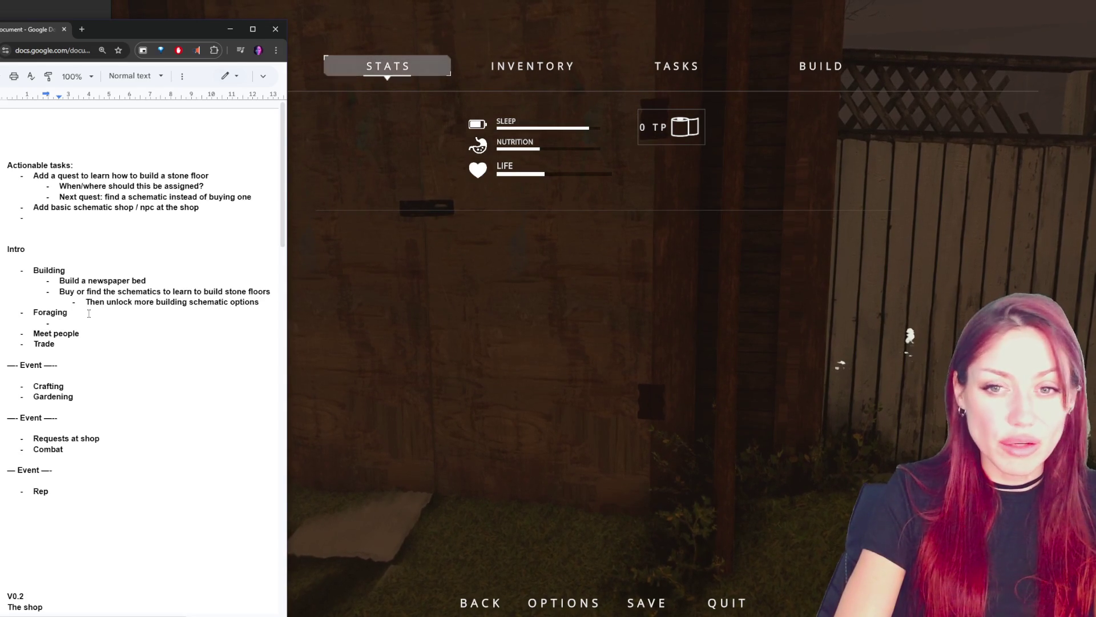
{"action": "type", "text": "npc to explain, but no quest needed"}
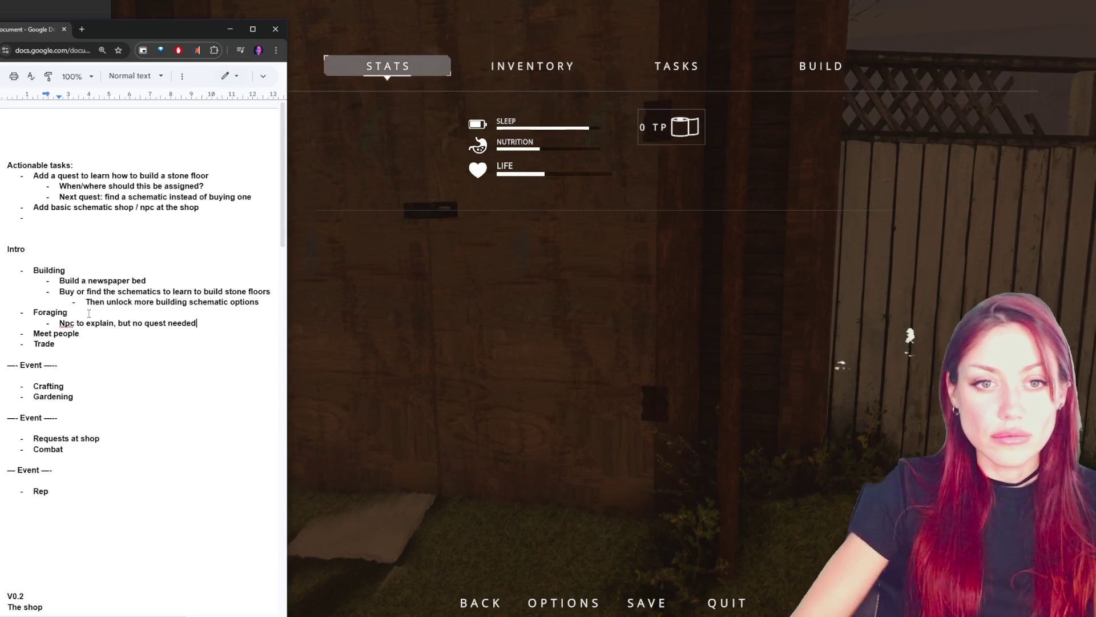
{"action": "key", "text": "alt+Tab"}
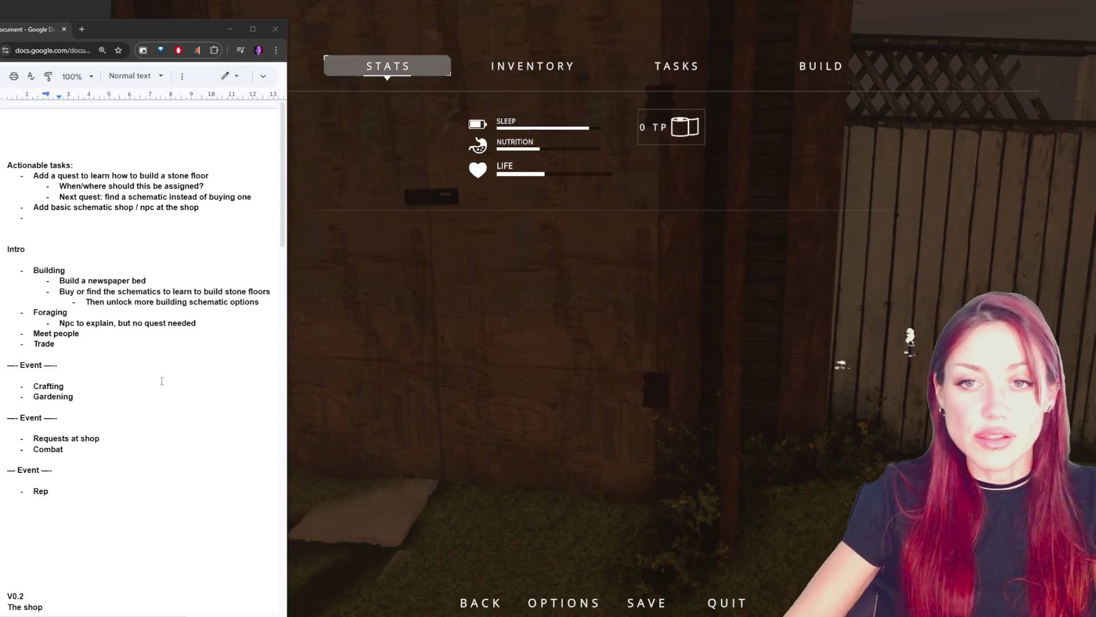
- Insert a new empty indented sub-bullet below Meet people, above Trade
{"action": "left_click", "coordinate": [90, 220]}
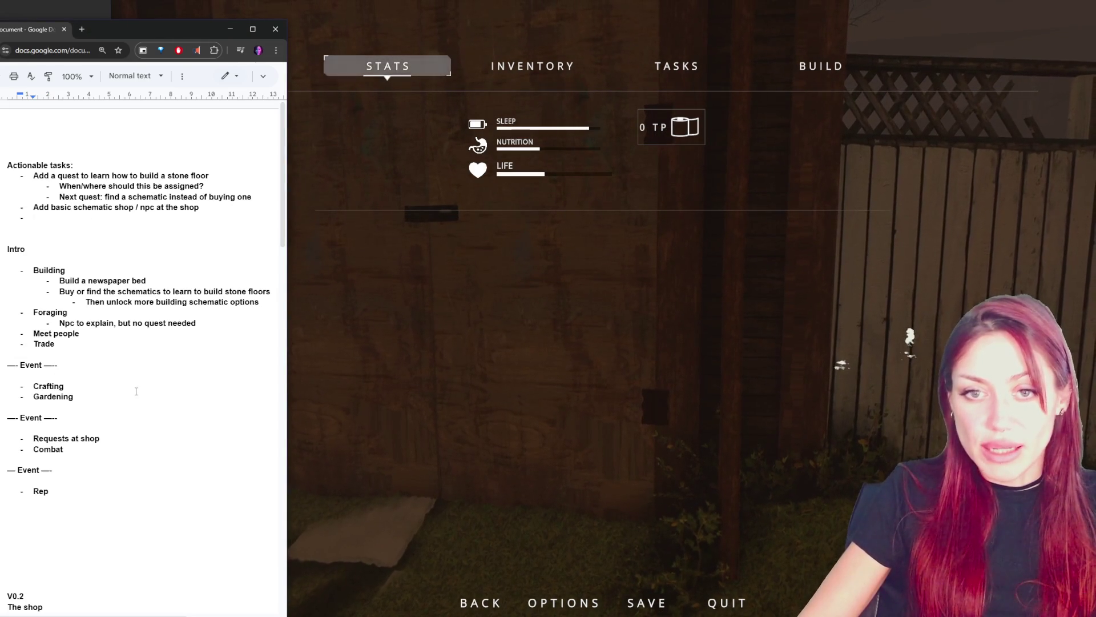
{"action": "key", "text": "alt+Tab"}
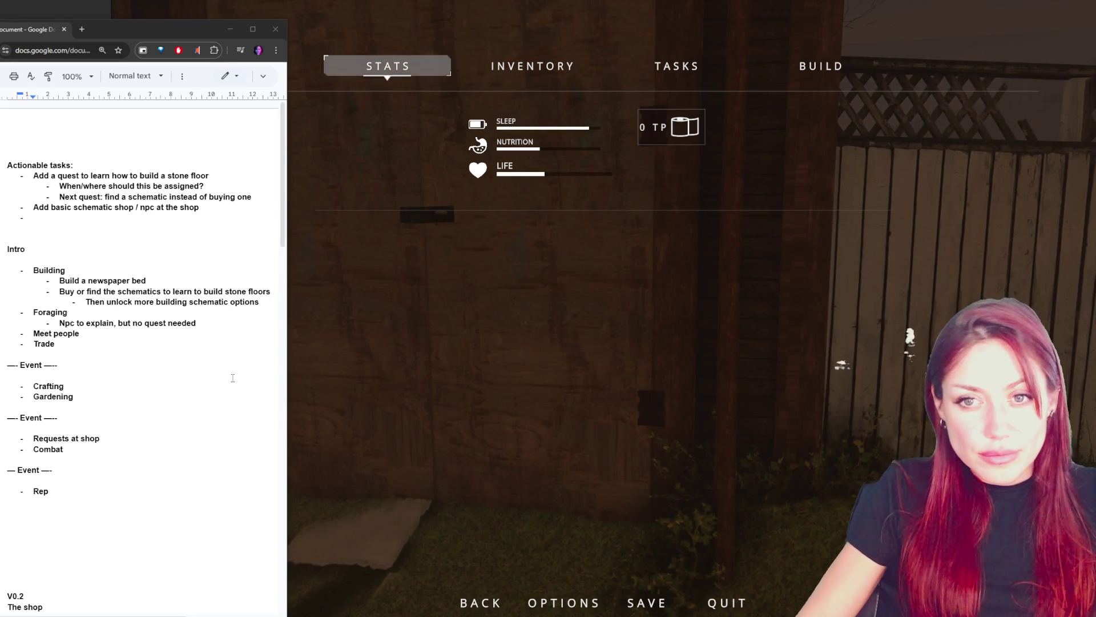
{"action": "double_click", "coordinate": [91, 211]}
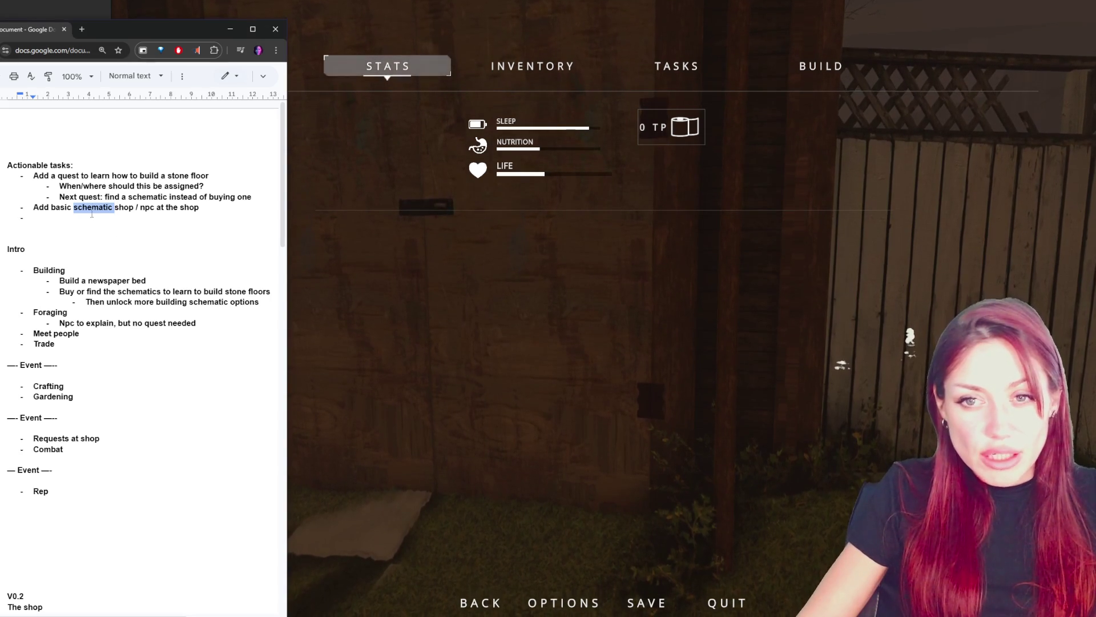
{"action": "left_click", "coordinate": [84, 333]}
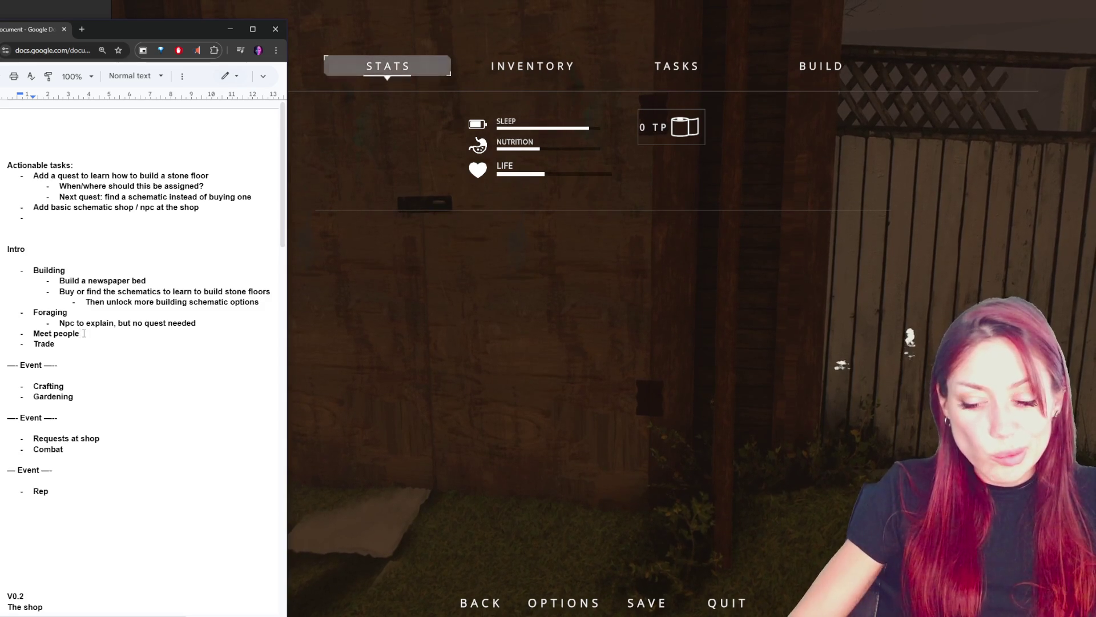
{"action": "key", "text": "Return"}
{"action": "key", "text": "Tab"}
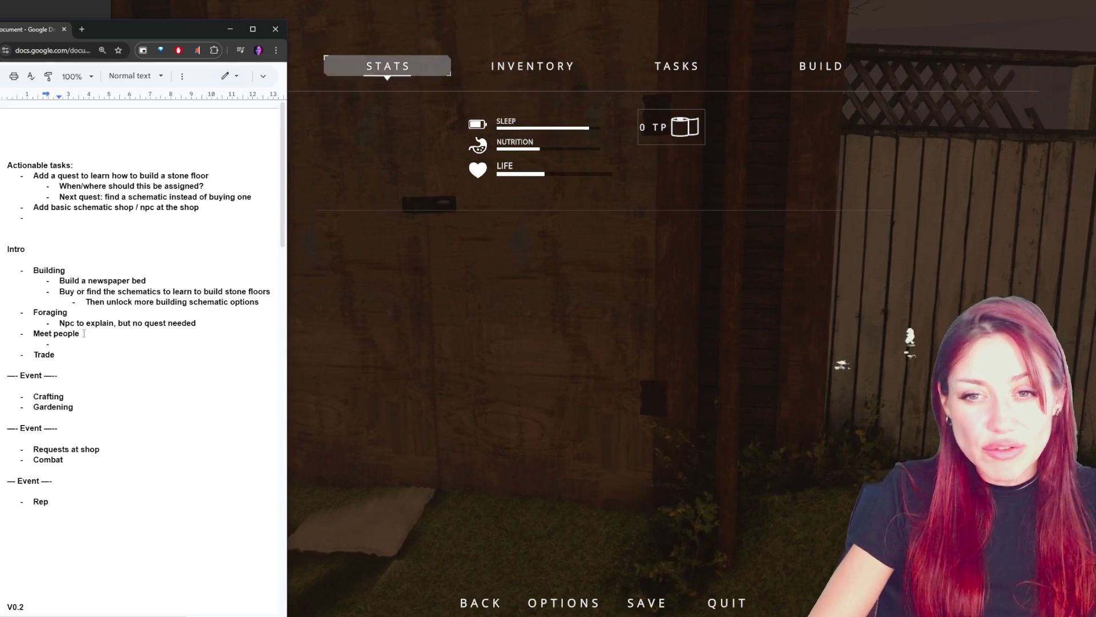
{"action": "left_click", "coordinate": [51, 219]}
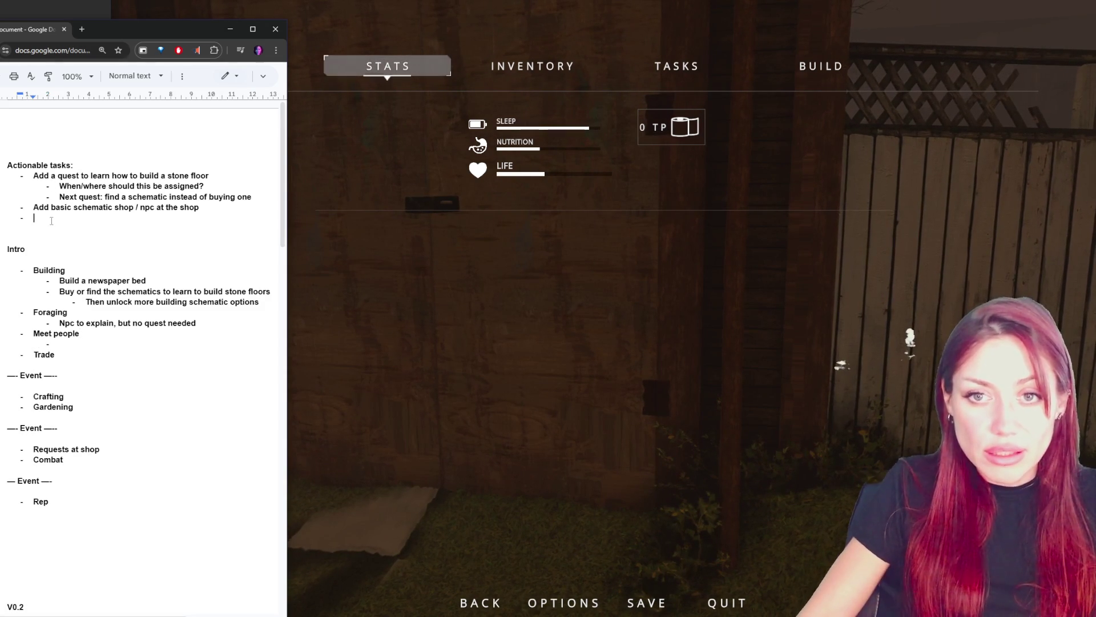
- Add the task 'Complete the quest of meeting locals' and start a new bullet
{"action": "type", "text": "complete the quest of me"}
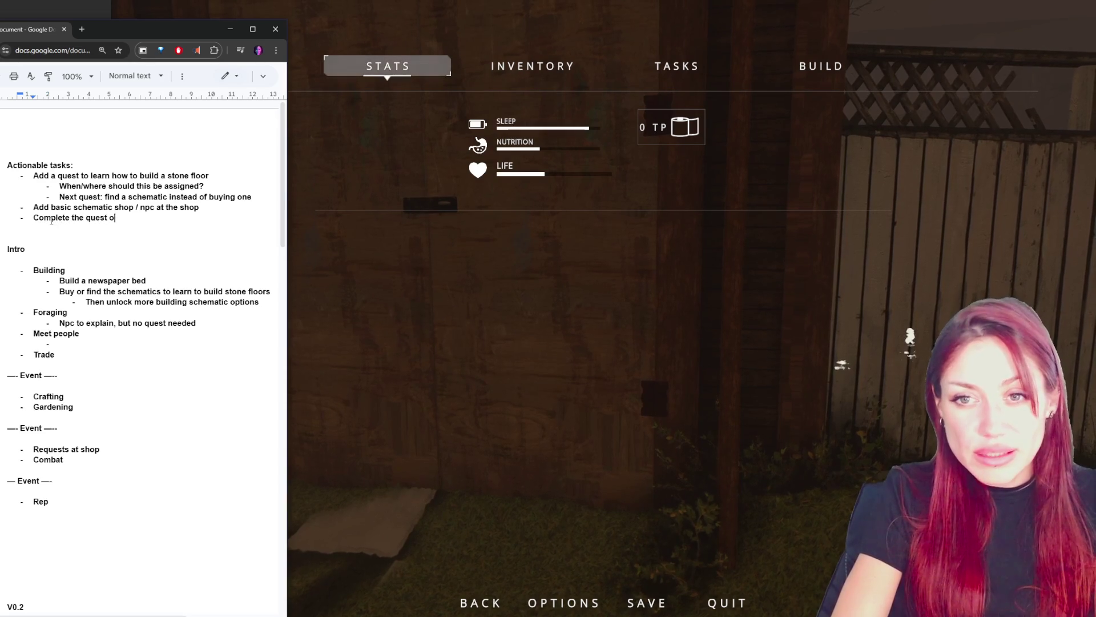
{"action": "key", "text": "BackSpace"}
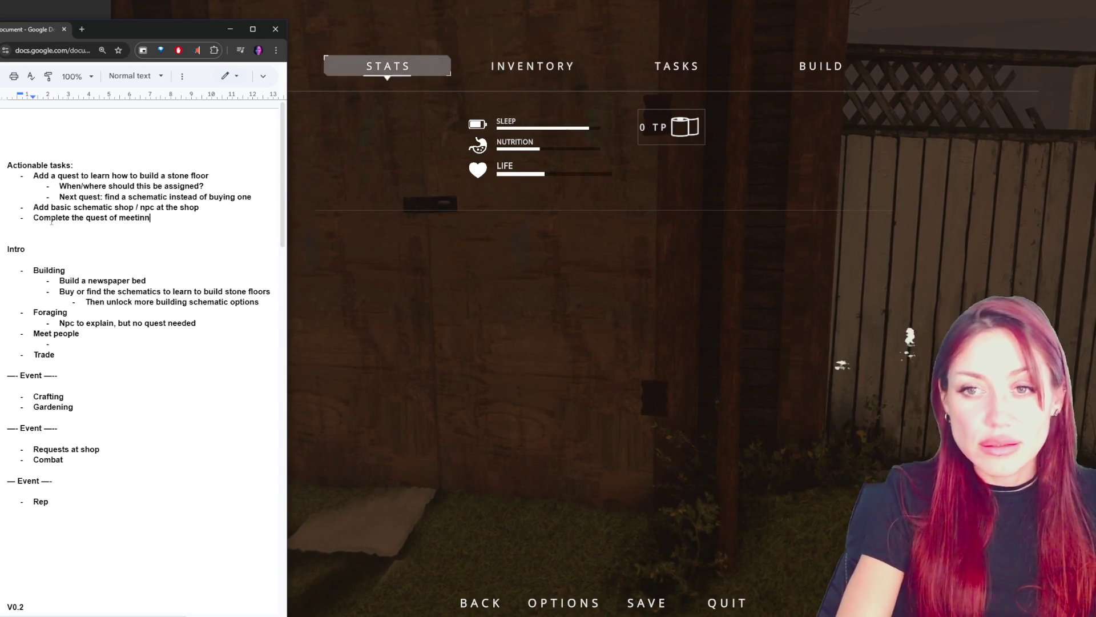
{"action": "type", "text": "g locals (each time"}
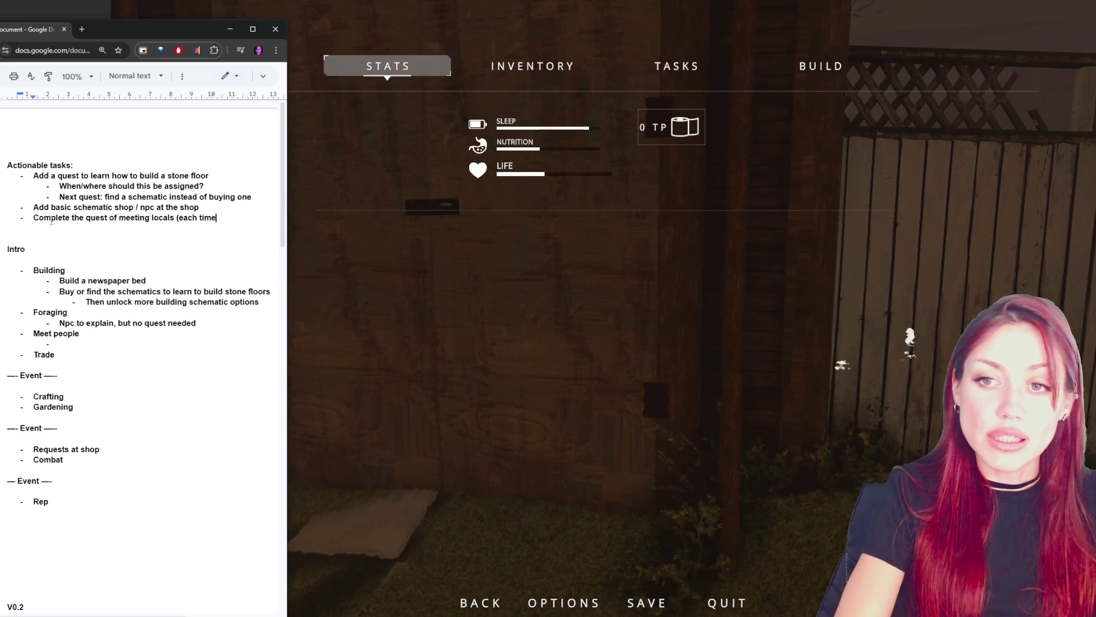
{"action": "key", "text": "BackSpace"}
{"action": "key", "text": "BackSpace"}
{"action": "key", "text": "BackSpace"}
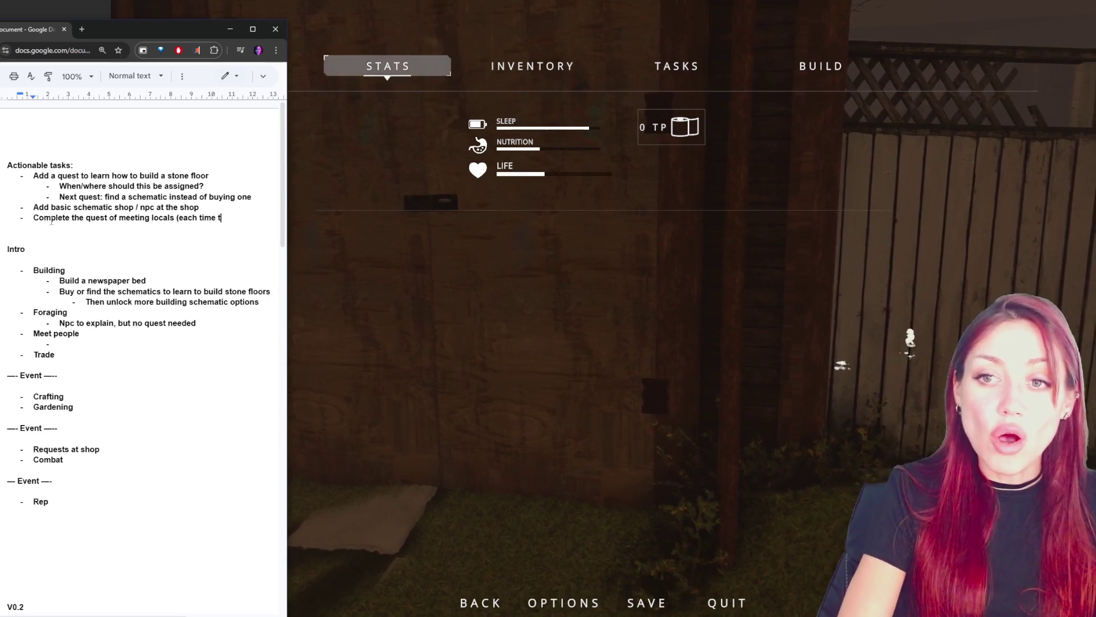
{"action": "type", "text": "s"}
{"action": "key", "text": "Return"}
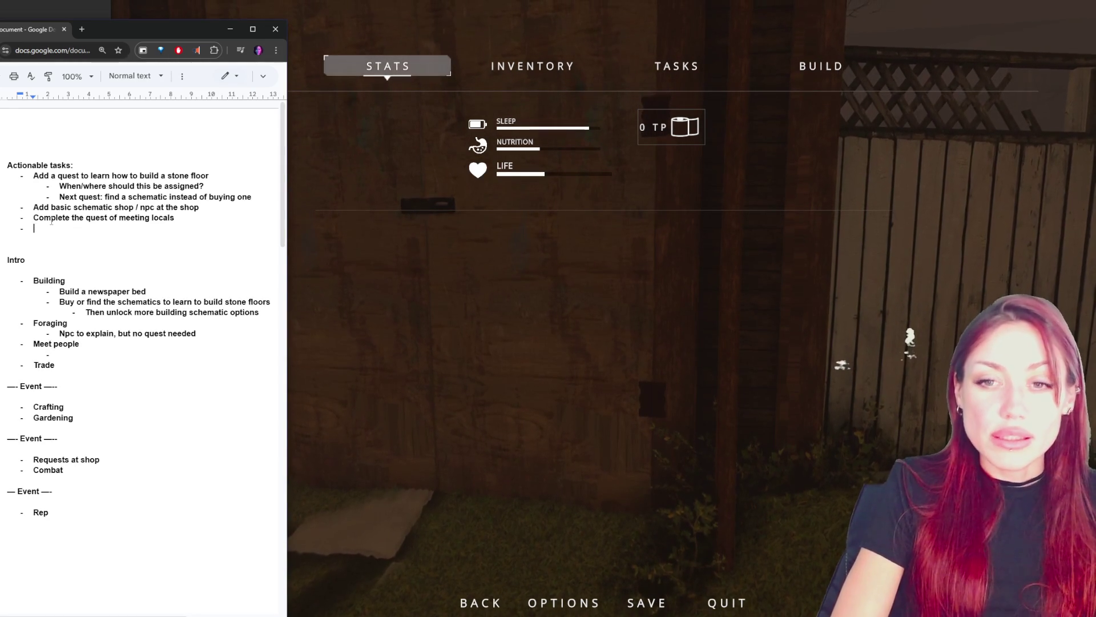
- Add an 'Intro in dialogue system' task with a sub-note that leaving summarizes important info
{"action": "mouse_move", "coordinate": [57, 270]}
{"action": "left_mouse_down"}
{"action": "mouse_move", "coordinate": [85, 350]}
{"action": "mouse_move", "coordinate": [102, 362]}
{"action": "left_mouse_up"}
{"action": "left_click", "coordinate": [102, 360]}
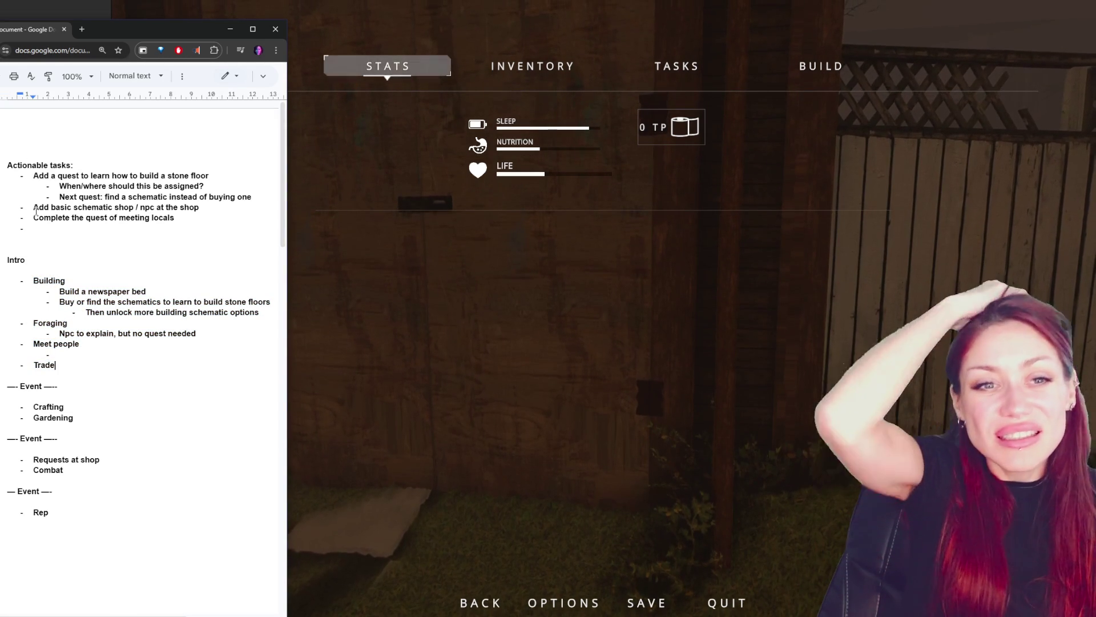
{"action": "double_click", "coordinate": [75, 229]}
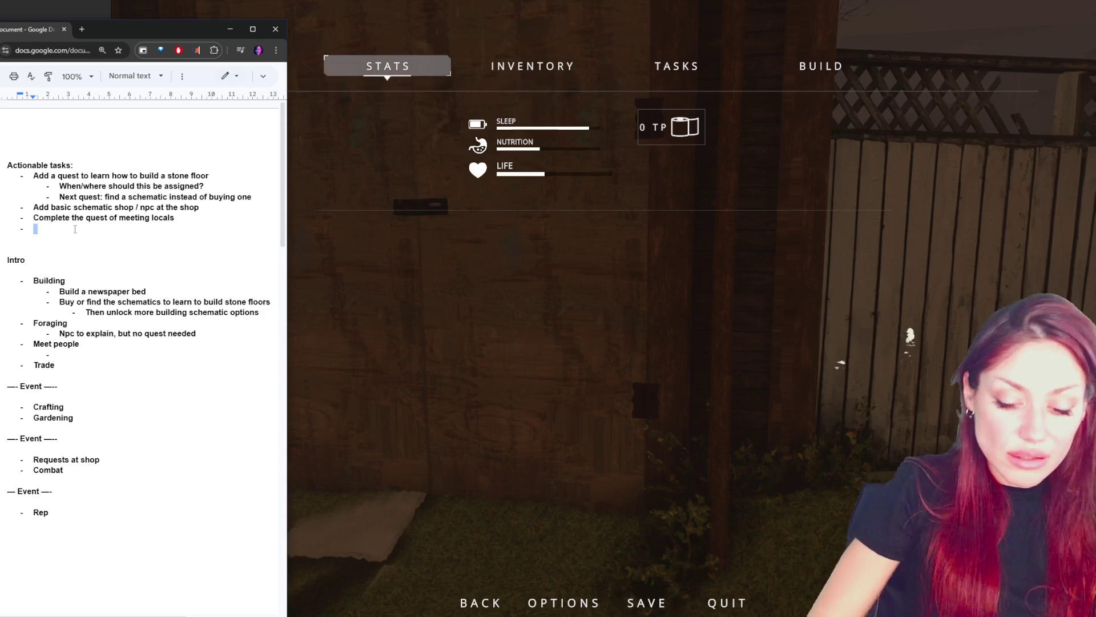
{"action": "type", "text": "Intro in dialogue"}
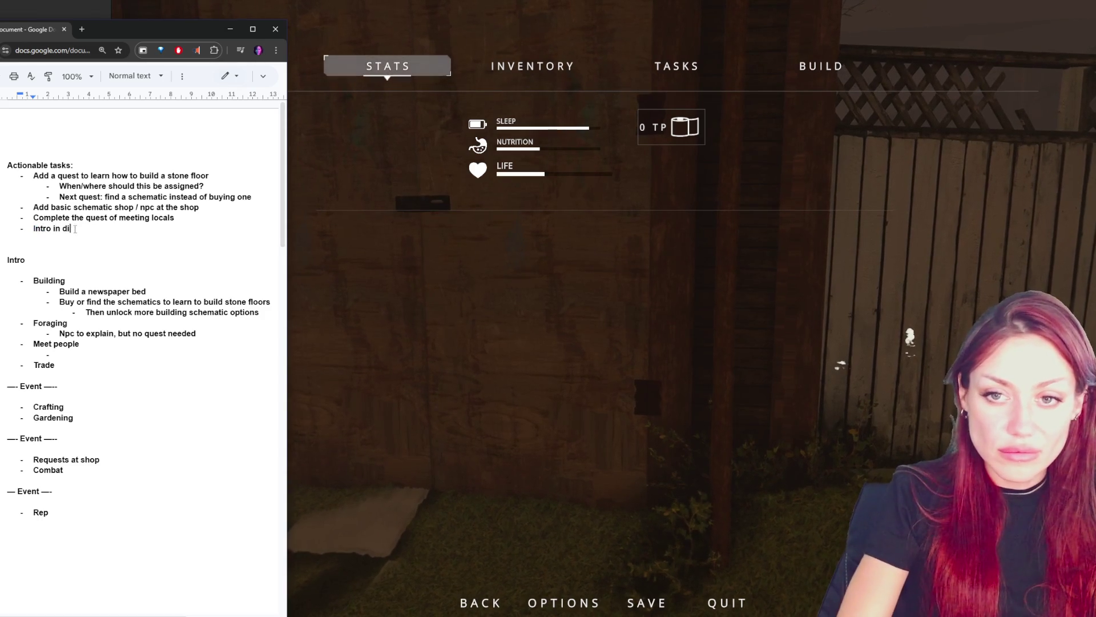
{"action": "type", "text": " system"}
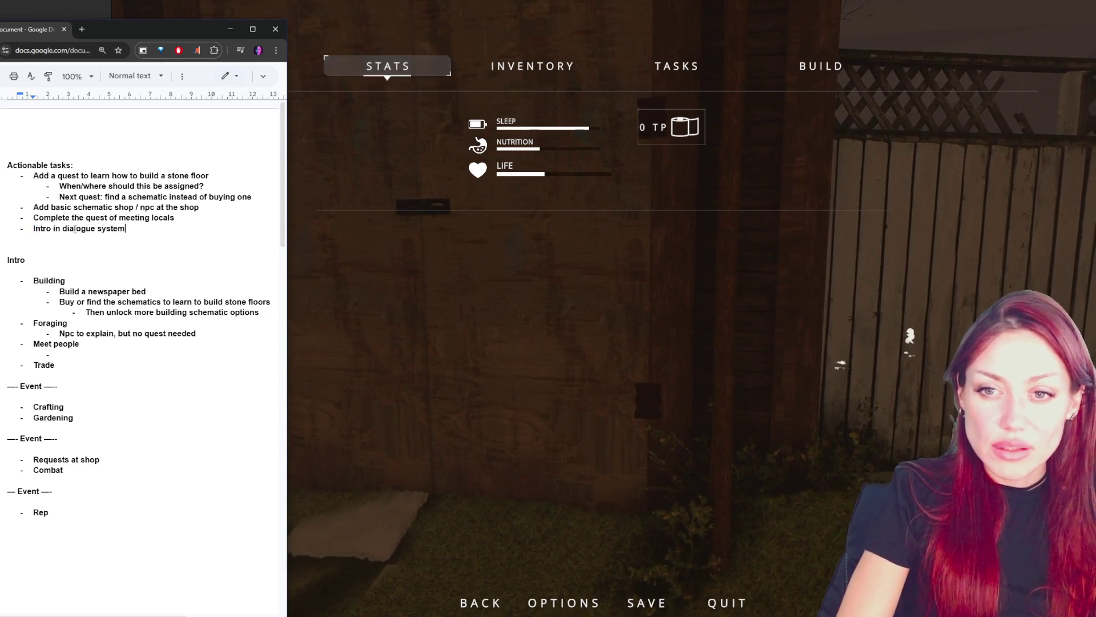
{"action": "key", "text": "Return"}
{"action": "key", "text": "Tab"}
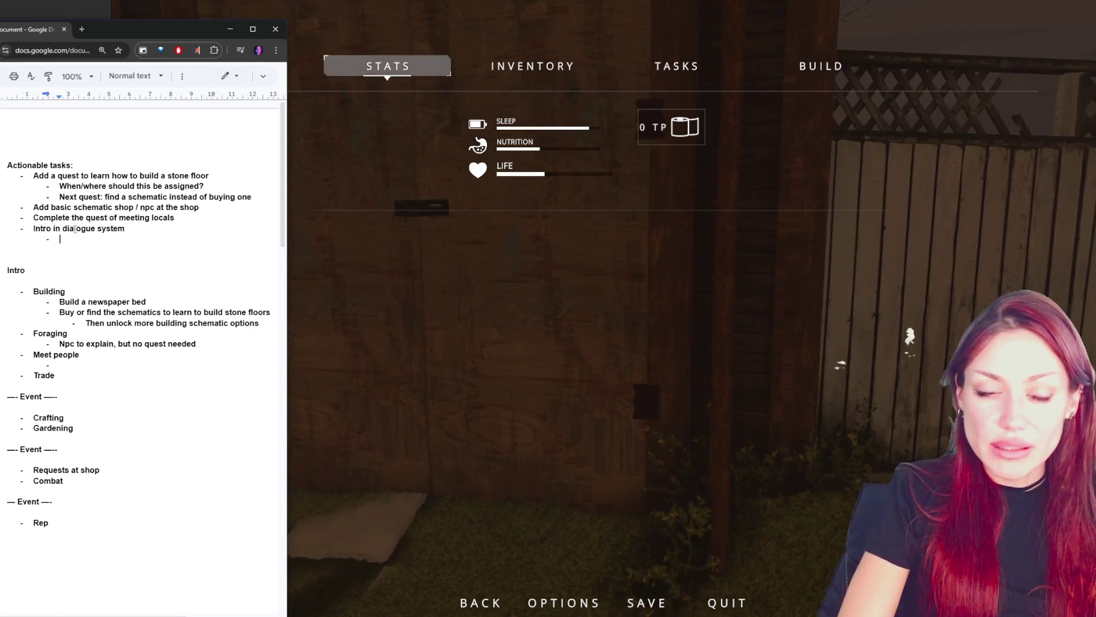
{"action": "type", "text": "If you try to le"}
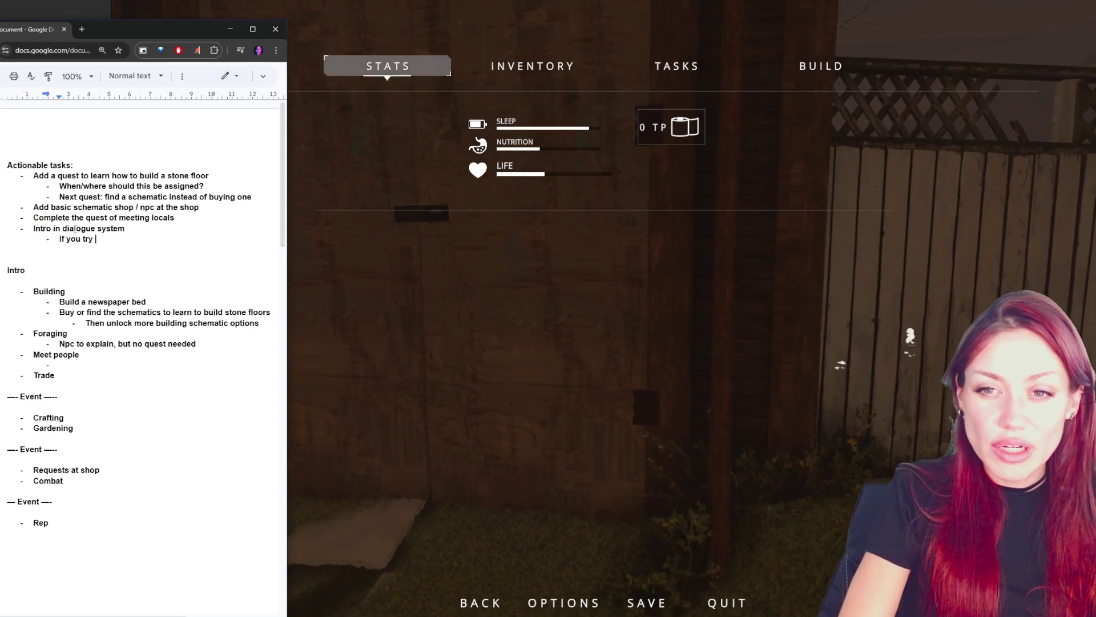
{"action": "key", "text": "BackSpace"}
{"action": "key", "text": "BackSpace"}
{"action": "key", "text": "BackSpace"}
{"action": "type", "text": "they summarize any i"}
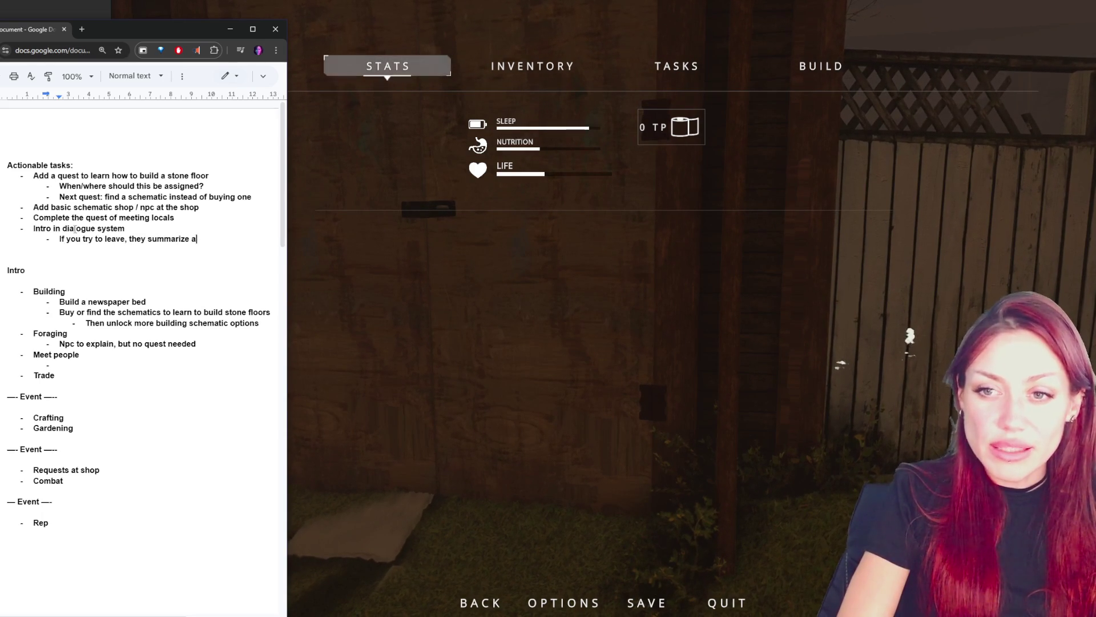
{"action": "type", "text": "mportant inf"}
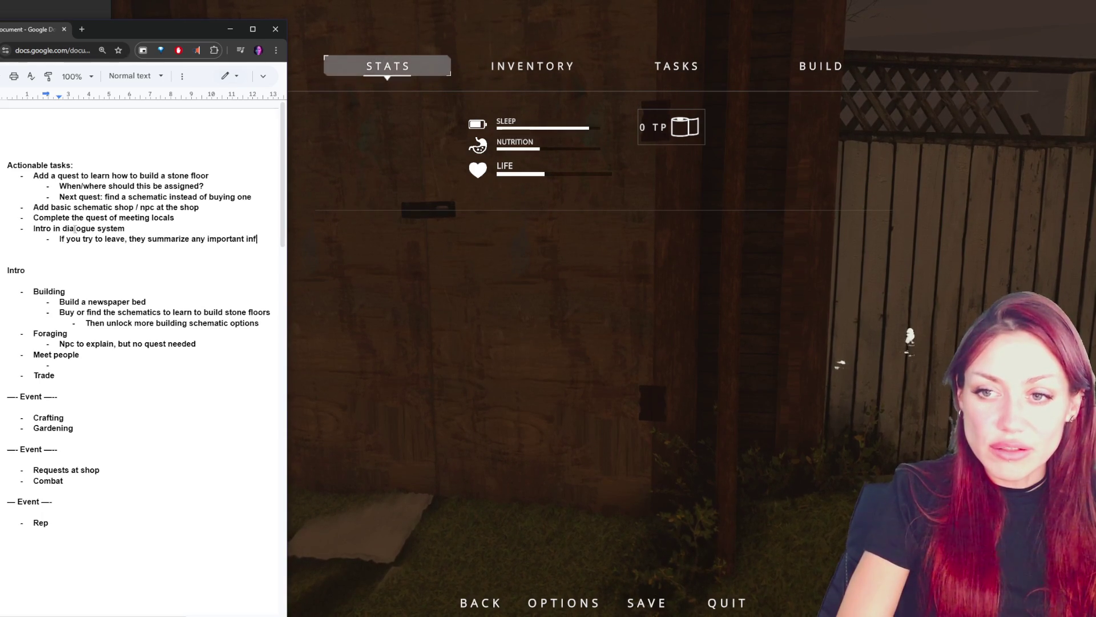
{"action": "type", "text": "o before you can"}
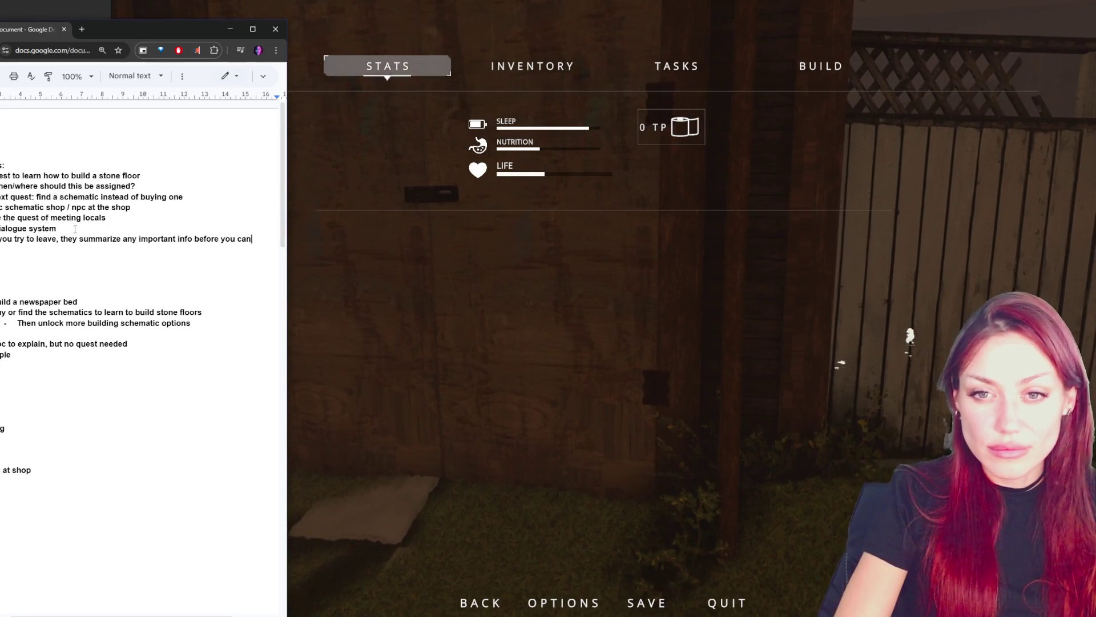
{"action": "key", "text": "Return"}
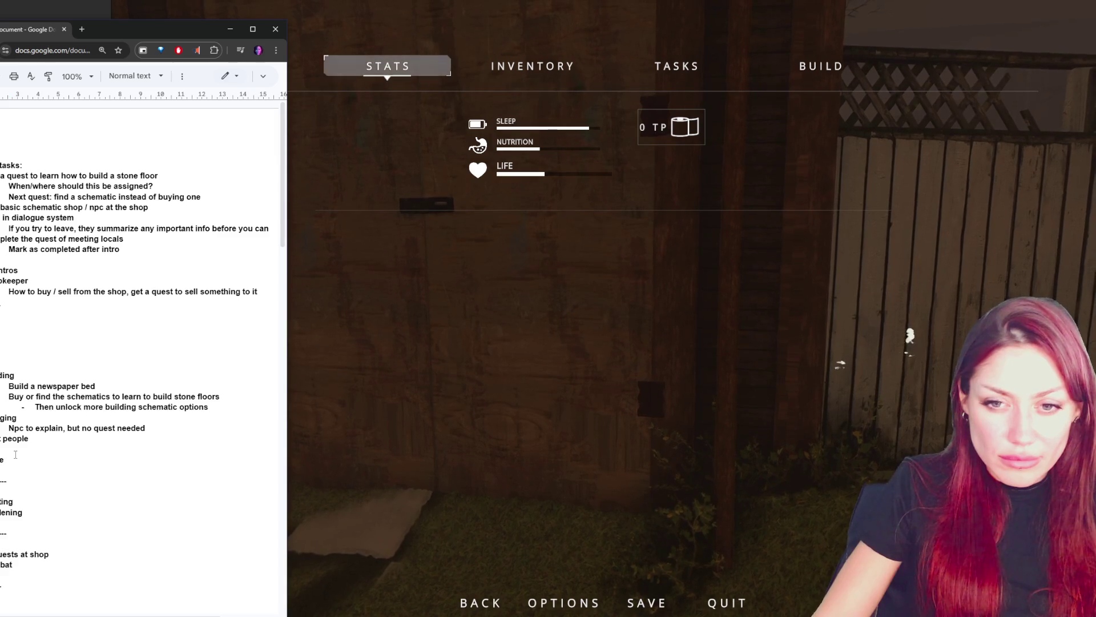
{"action": "left_click", "coordinate": [30, 422]}
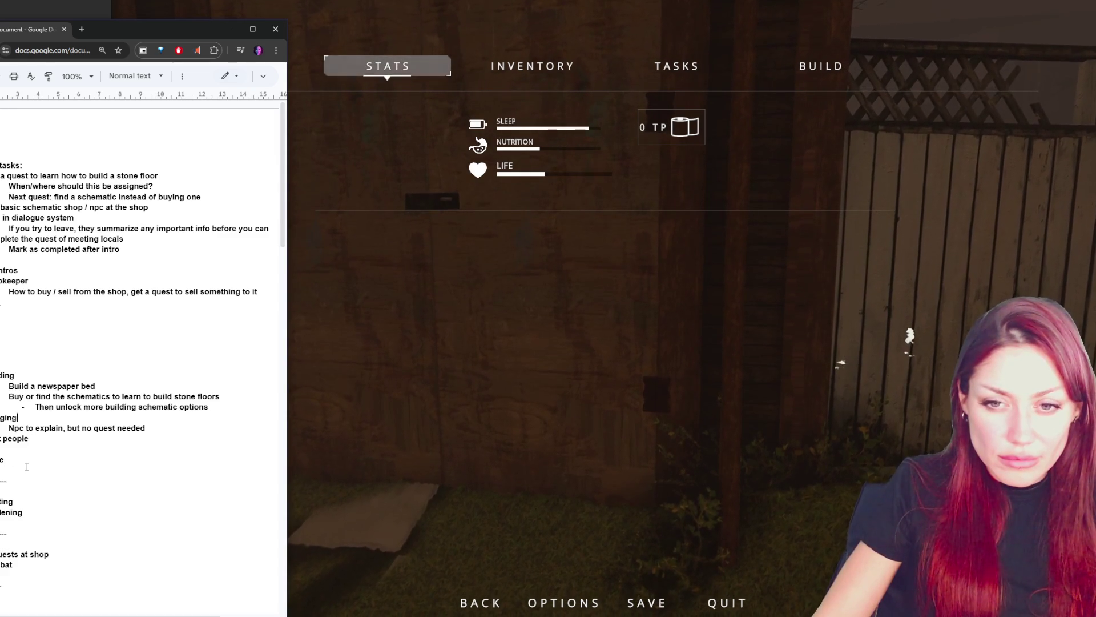
{"action": "double_click", "coordinate": [7, 375]}
{"action": "left_click", "coordinate": [5, 420]}
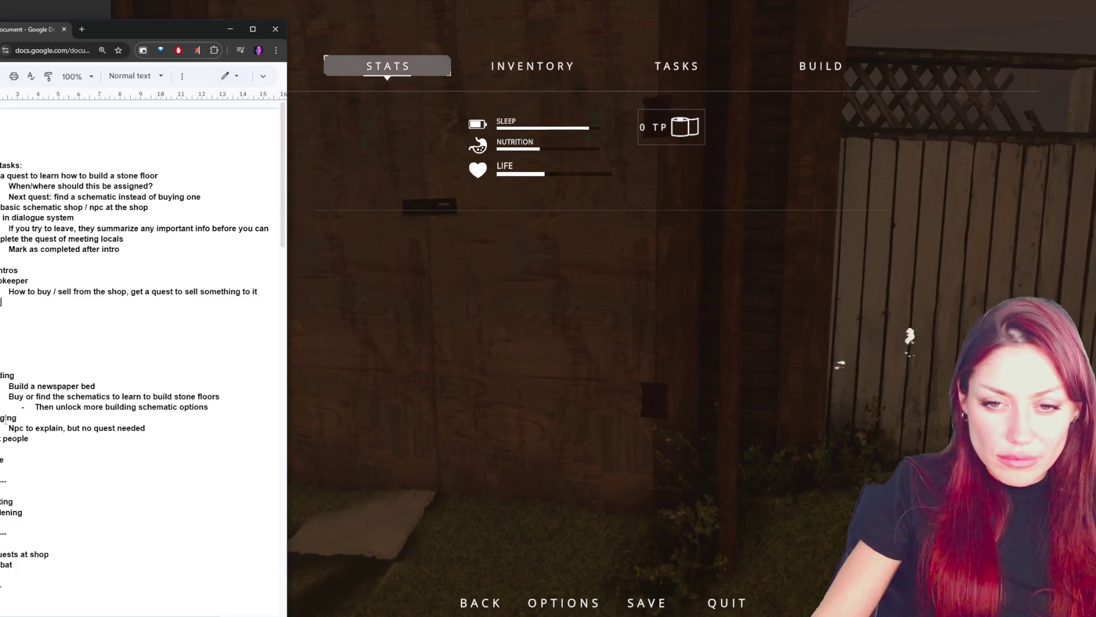
{"action": "triple_click", "coordinate": [0, 438]}
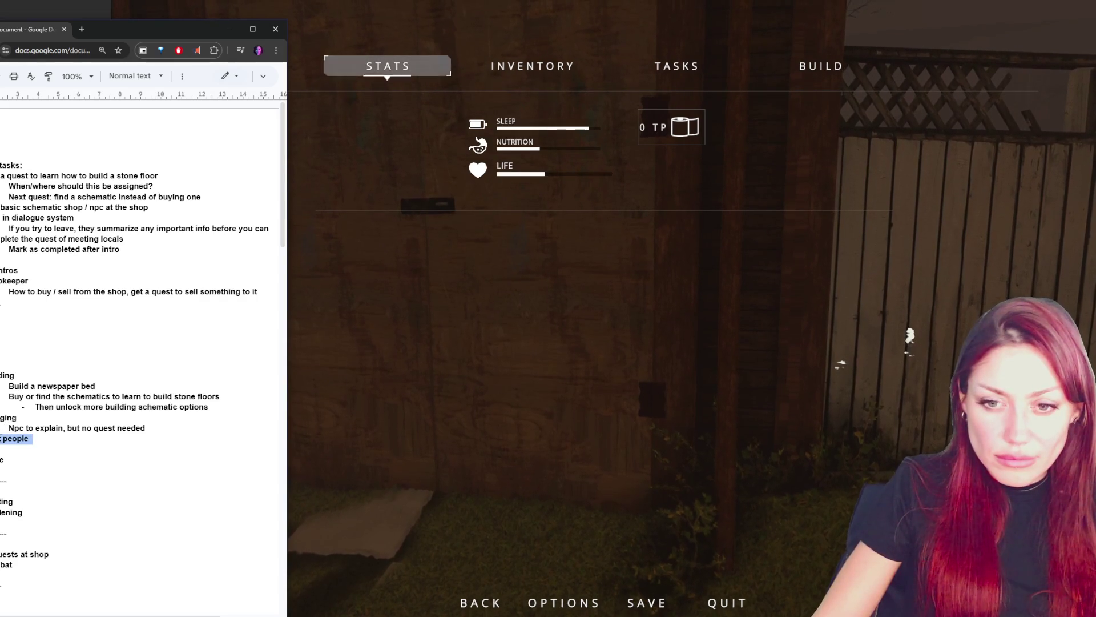
{"action": "double_click", "coordinate": [8, 418]}
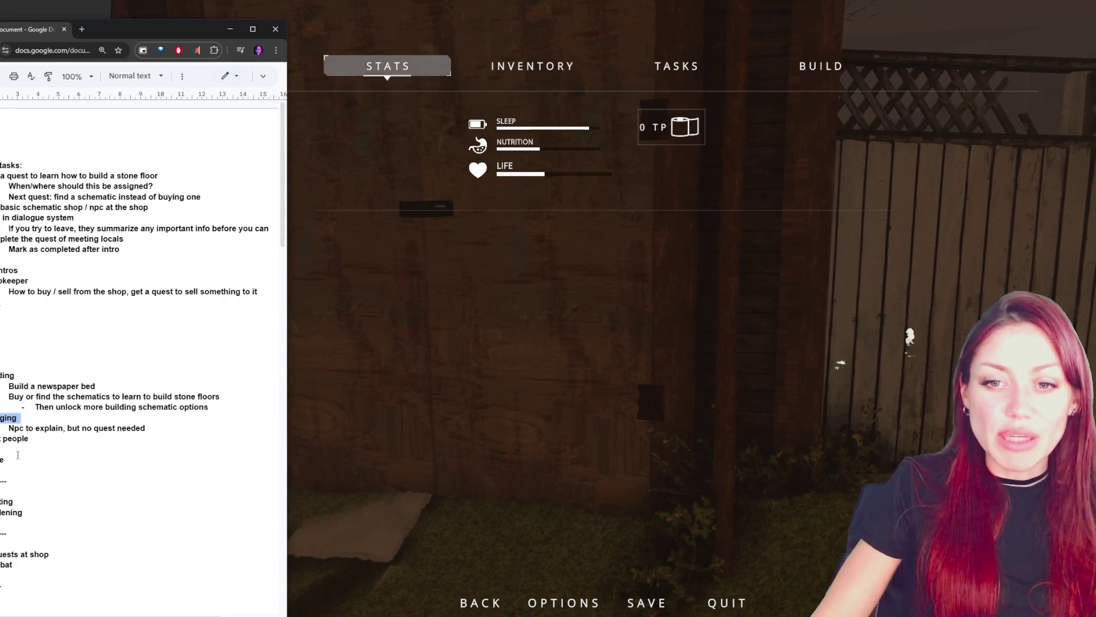
{"action": "triple_click", "coordinate": [69, 439]}
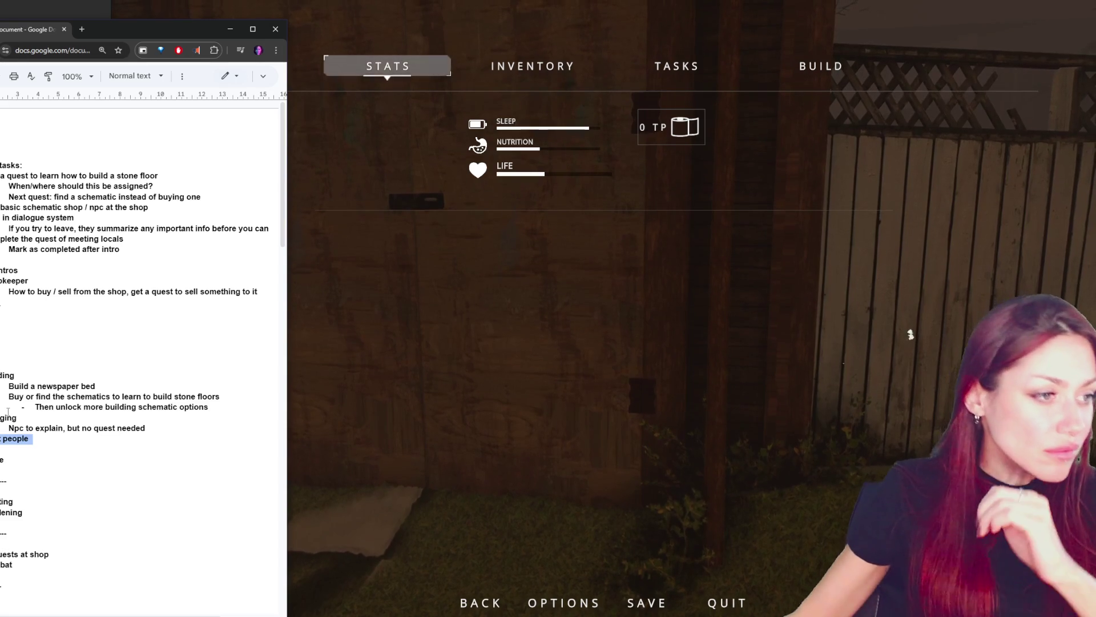
{"action": "left_click", "coordinate": [839, 365]}
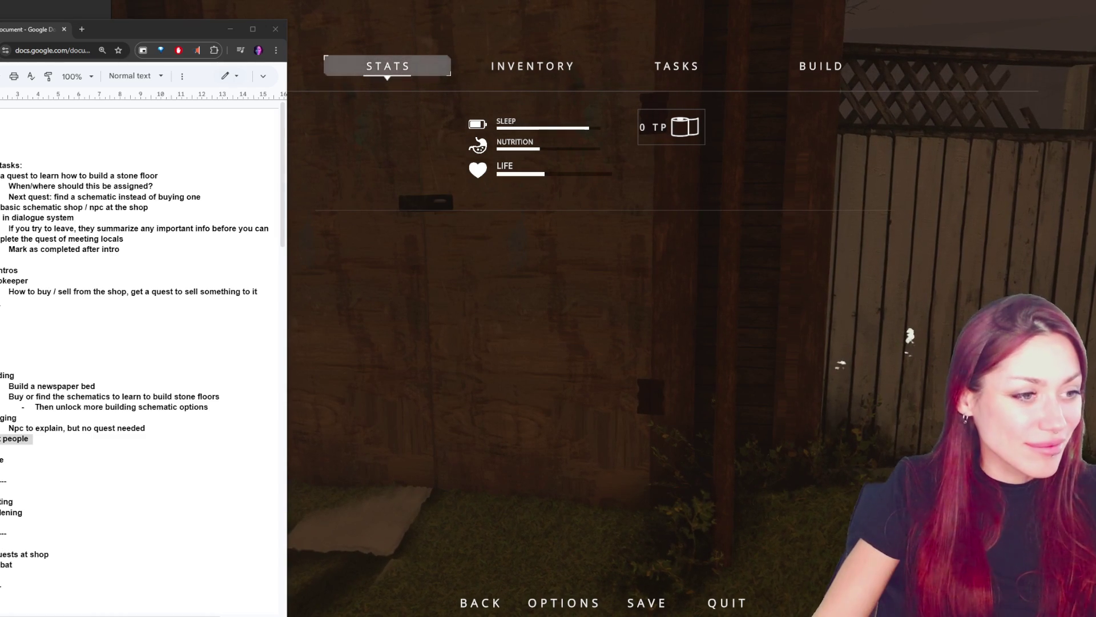
{"action": "left_click", "coordinate": [62, 292]}
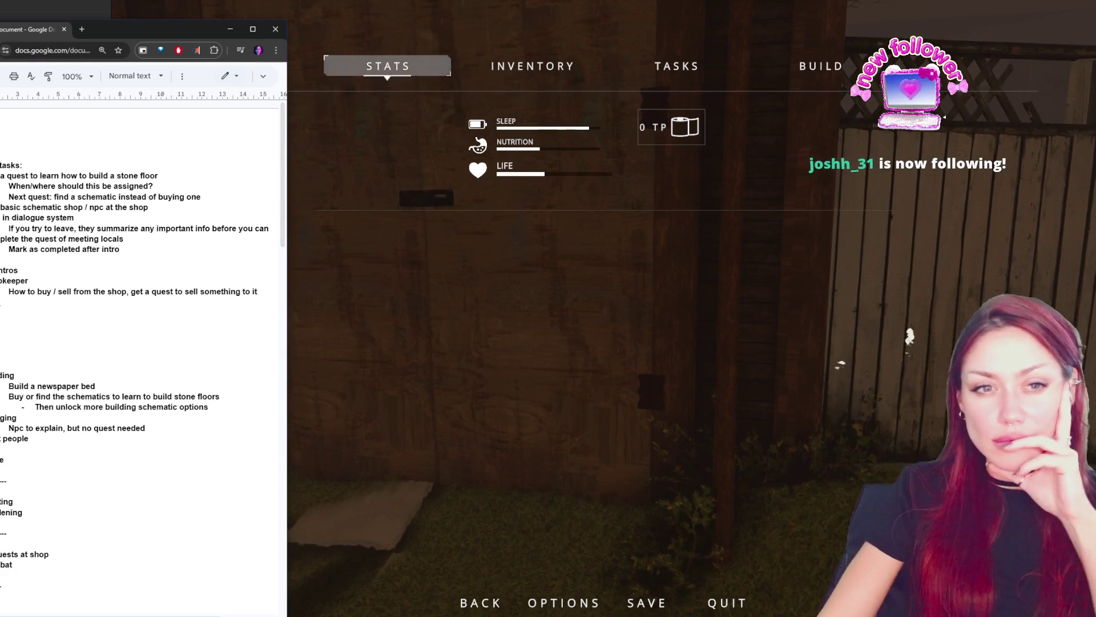
{"action": "scroll", "coordinate": [78, 257], "scroll_direction": "down", "scroll_amount": 3}
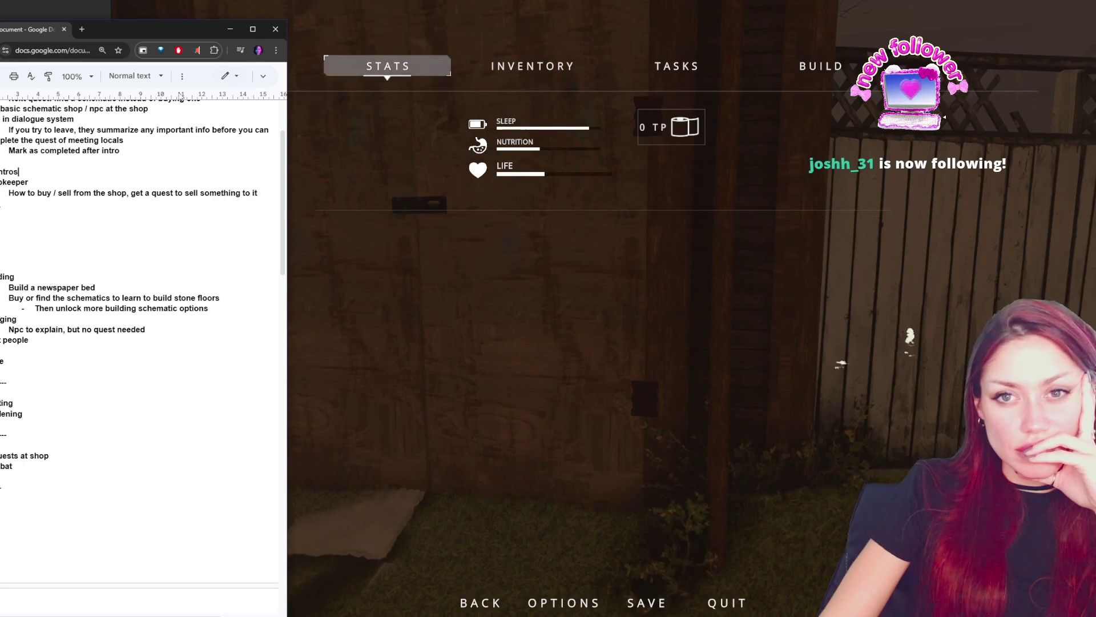
- Switch from the design doc over to the Unity editor
{"action": "left_click", "coordinate": [230, 28]}
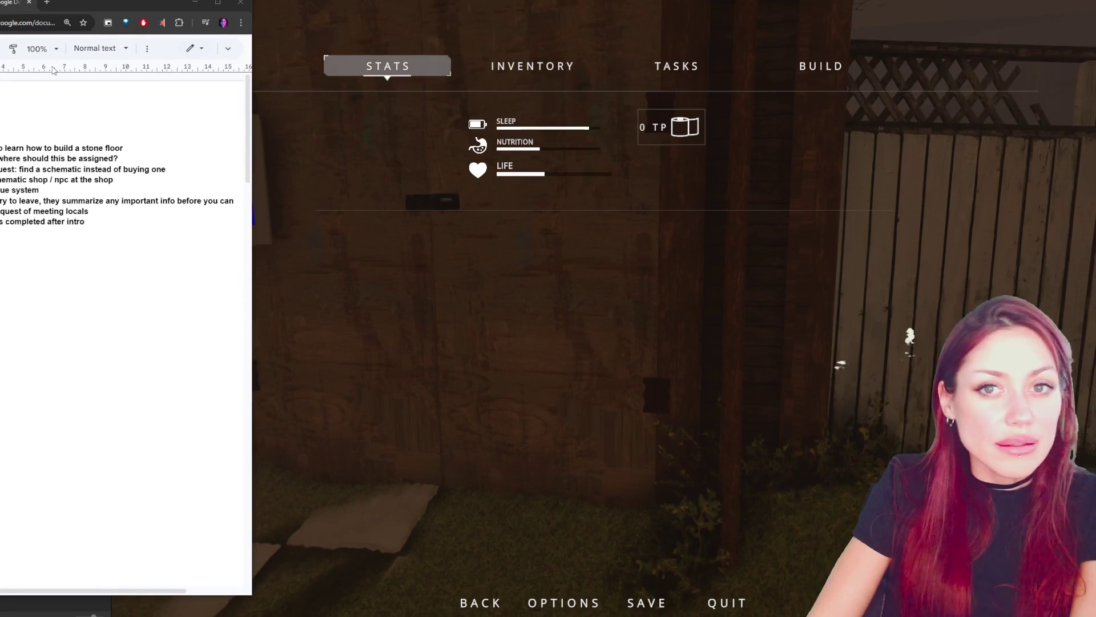
- Remove bold formatting from the whole Actionable tasks list
{"action": "left_click_drag", "start_coordinate": [98, 3], "coordinate": [173, 0]}
{"action": "left_click_drag", "start_coordinate": [179, 213], "coordinate": [16, 138]}
{"action": "key", "text": "ctrl+b"}
{"action": "left_click", "coordinate": [289, 213]}
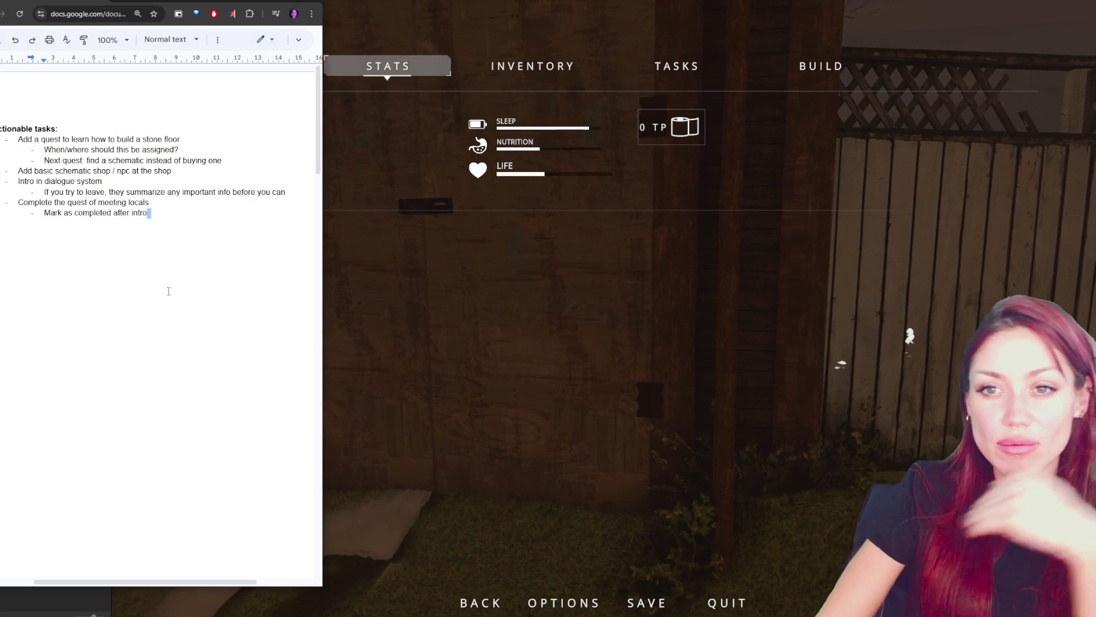
- Review the task lines, from the stone-floor quest to the 'If you try to leave' note
{"action": "triple_click", "coordinate": [113, 138]}
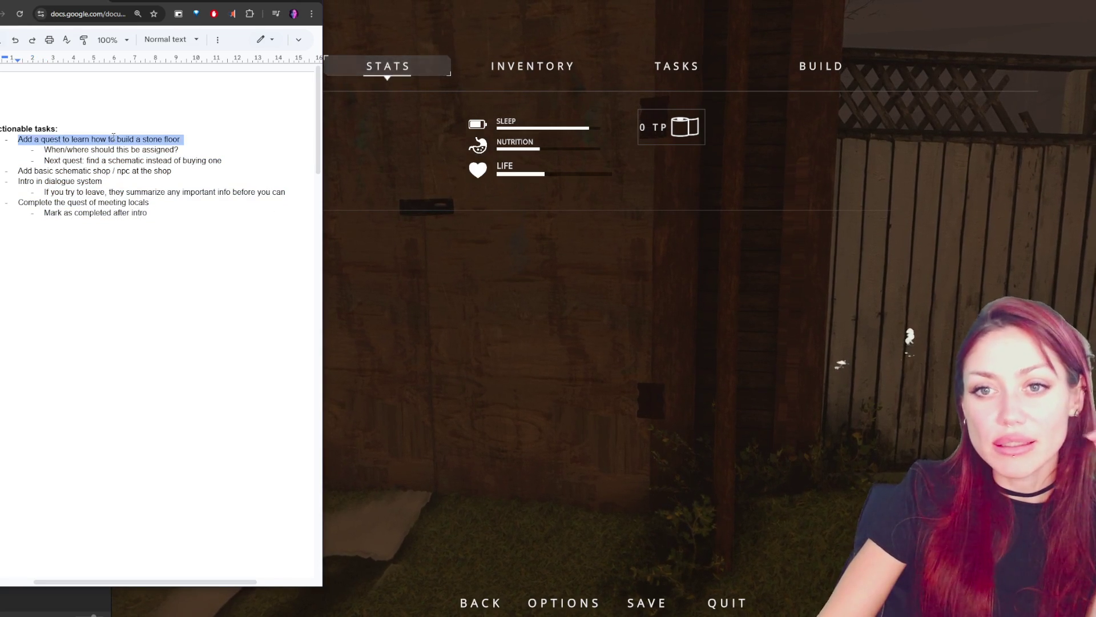
{"action": "triple_click", "coordinate": [118, 171]}
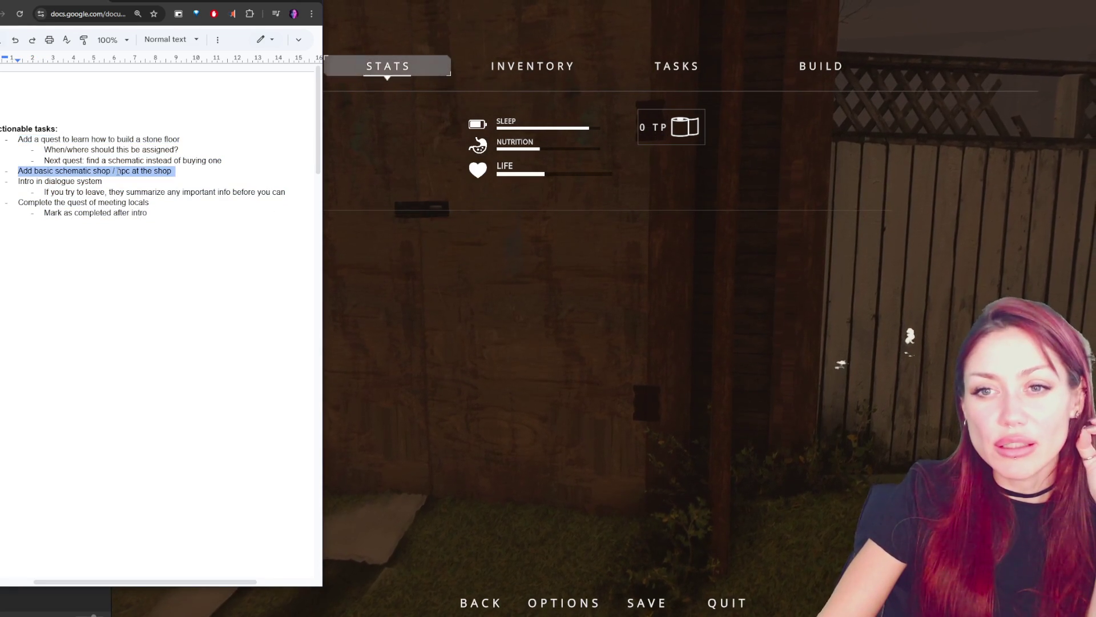
{"action": "triple_click", "coordinate": [87, 181]}
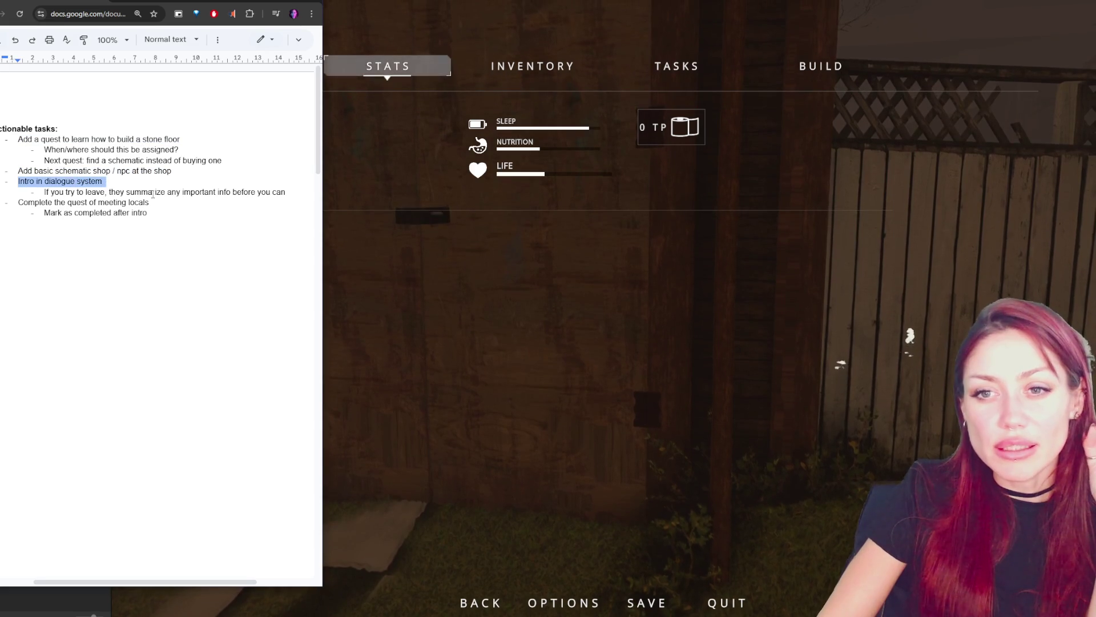
{"action": "triple_click", "coordinate": [131, 201]}
{"action": "left_click", "coordinate": [231, 212]}
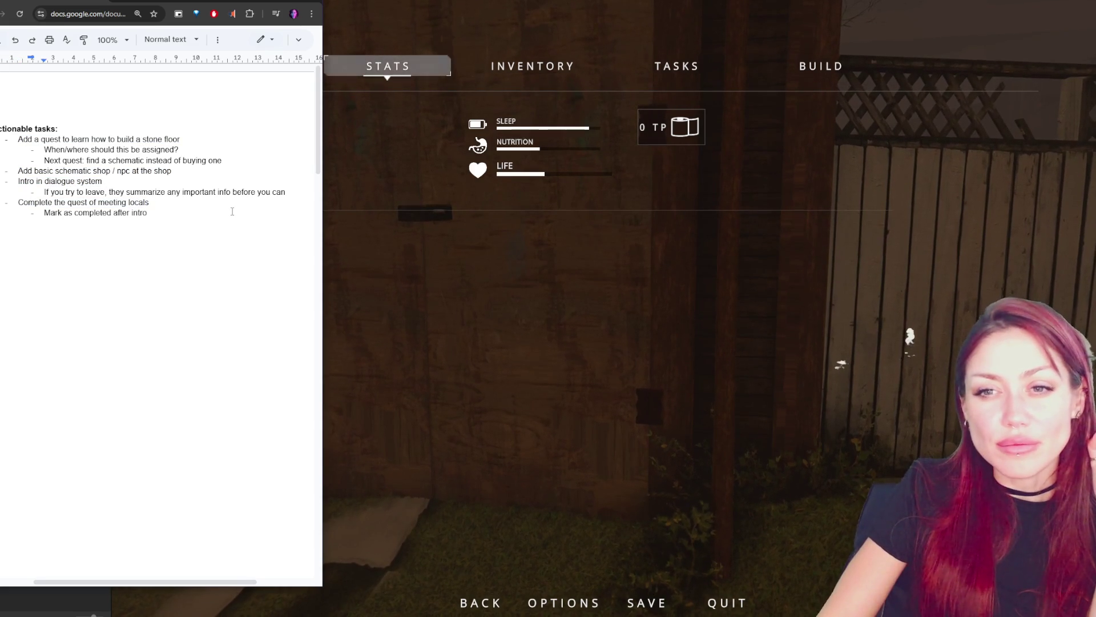
{"action": "mouse_move", "coordinate": [174, 1]}
{"action": "left_mouse_down"}
{"action": "mouse_move", "coordinate": [137, 72]}
{"action": "mouse_move", "coordinate": [152, 65]}
{"action": "left_mouse_up"}
{"action": "triple_click", "coordinate": [53, 247]}
{"action": "triple_click", "coordinate": [61, 260]}
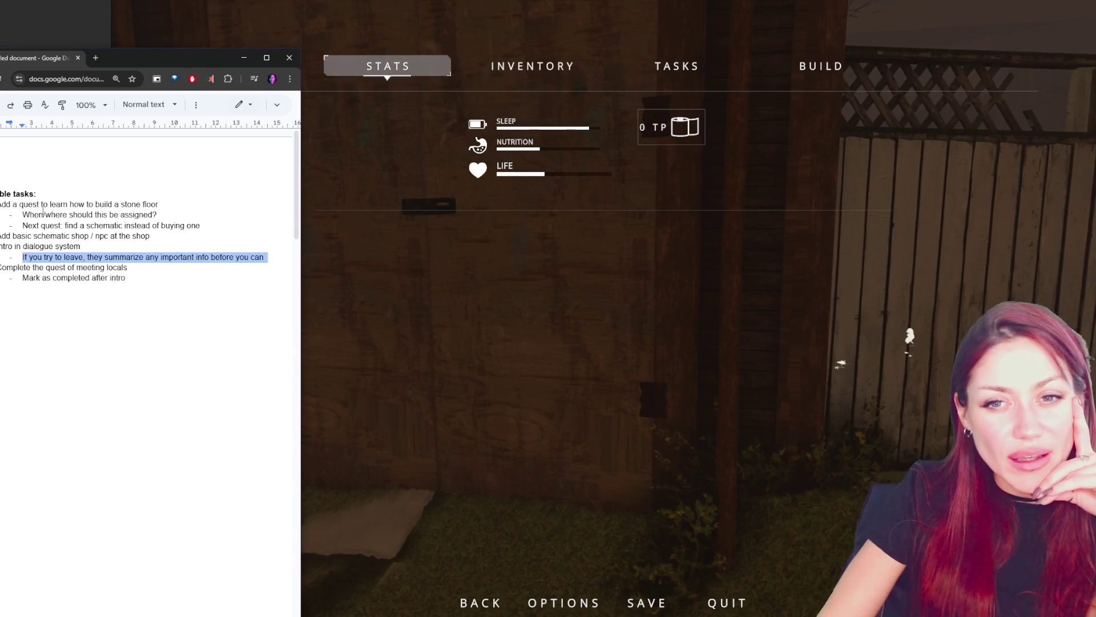
{"action": "left_click_drag", "start_coordinate": [161, 204], "coordinate": [150, 236]}
{"action": "left_click", "coordinate": [150, 235]}
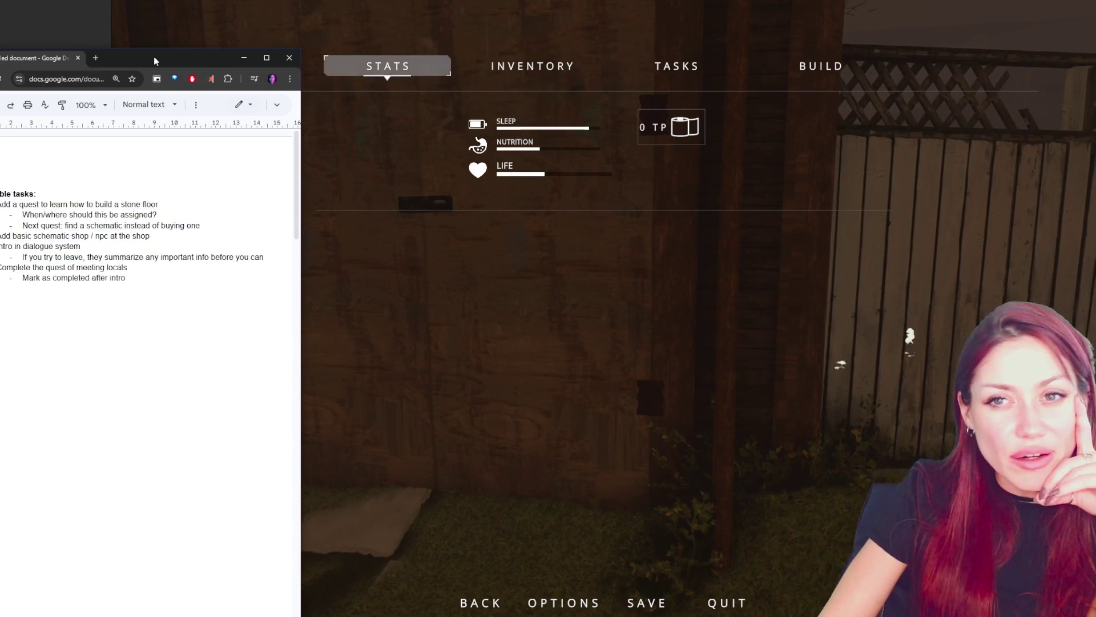
{"action": "key", "text": "alt+Tab"}
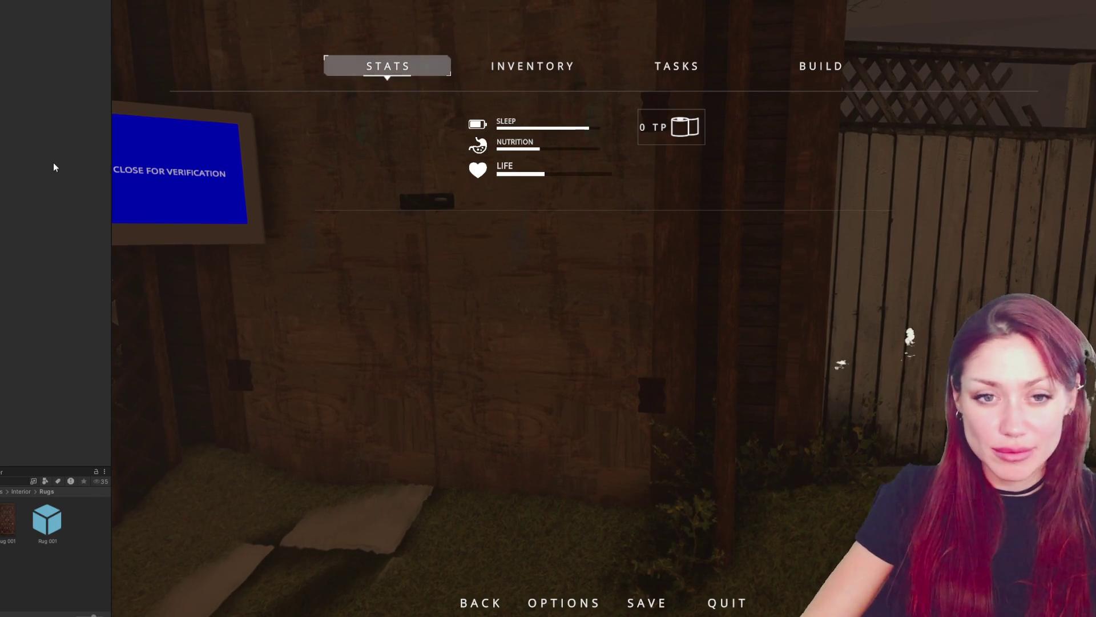
- Resume the game, walk toward the house and campfire, then pause it again
{"action": "key", "text": "Escape"}
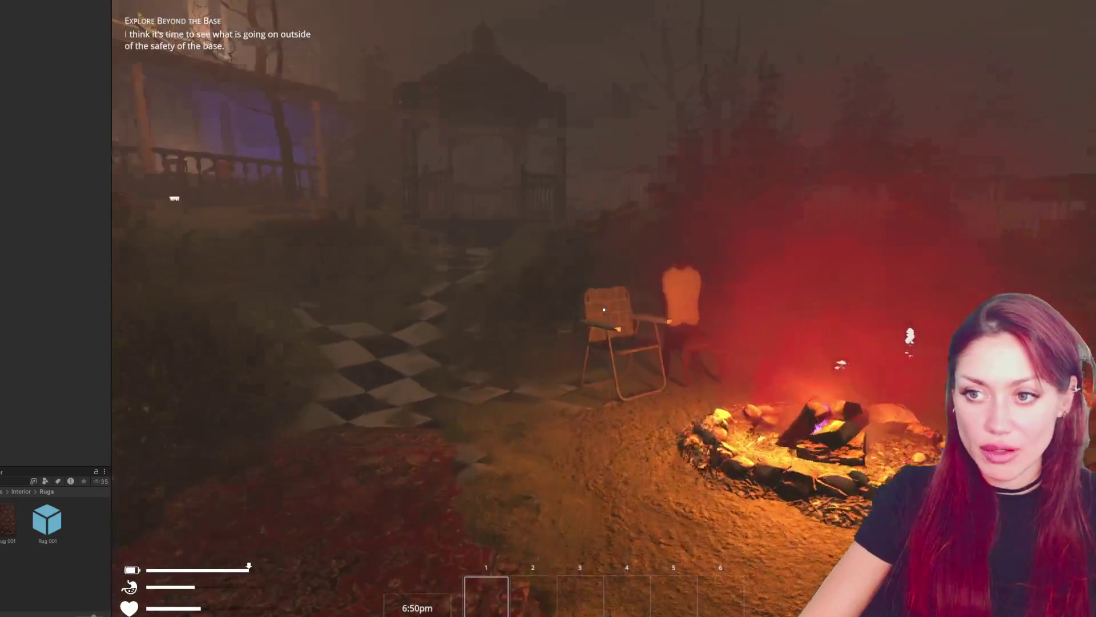
{"action": "key", "text": "Escape"}
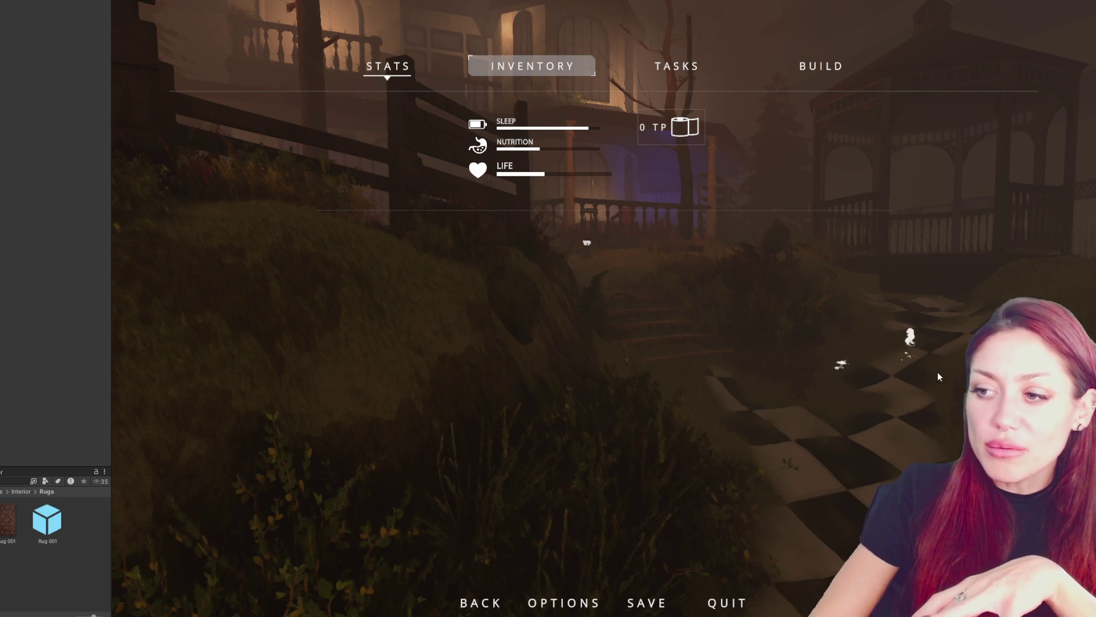
- Exit Play mode with Ctrl+P to get back to the Scene view
{"action": "key", "text": "ctrl+p"}
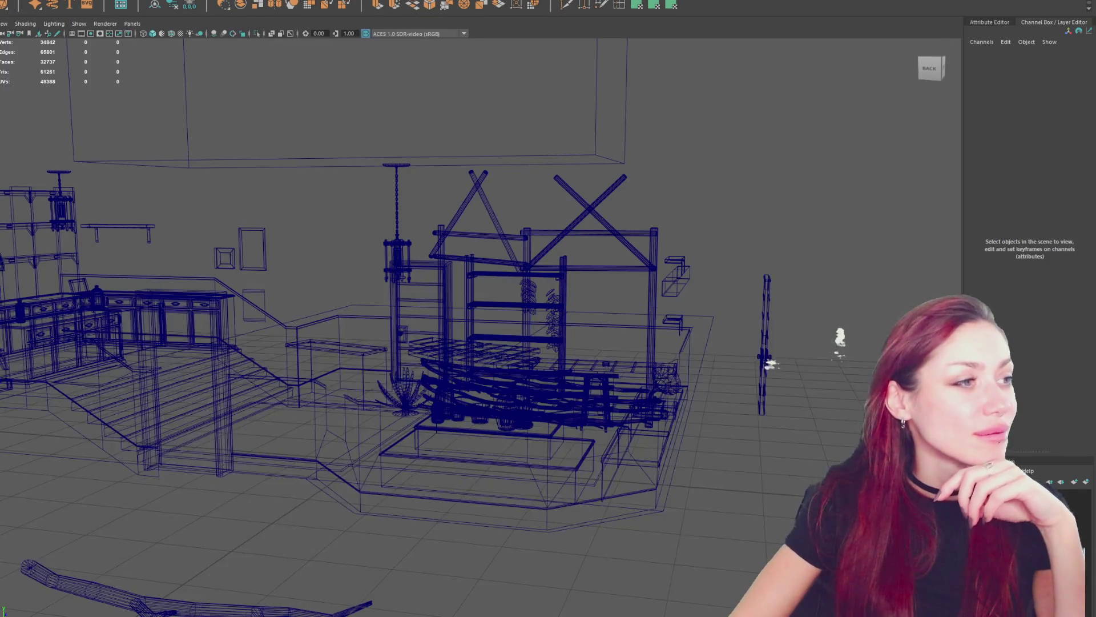
- Show the house interior in four panels (top, perspective, front, side) and zoom the top view
{"action": "key", "text": "space"}
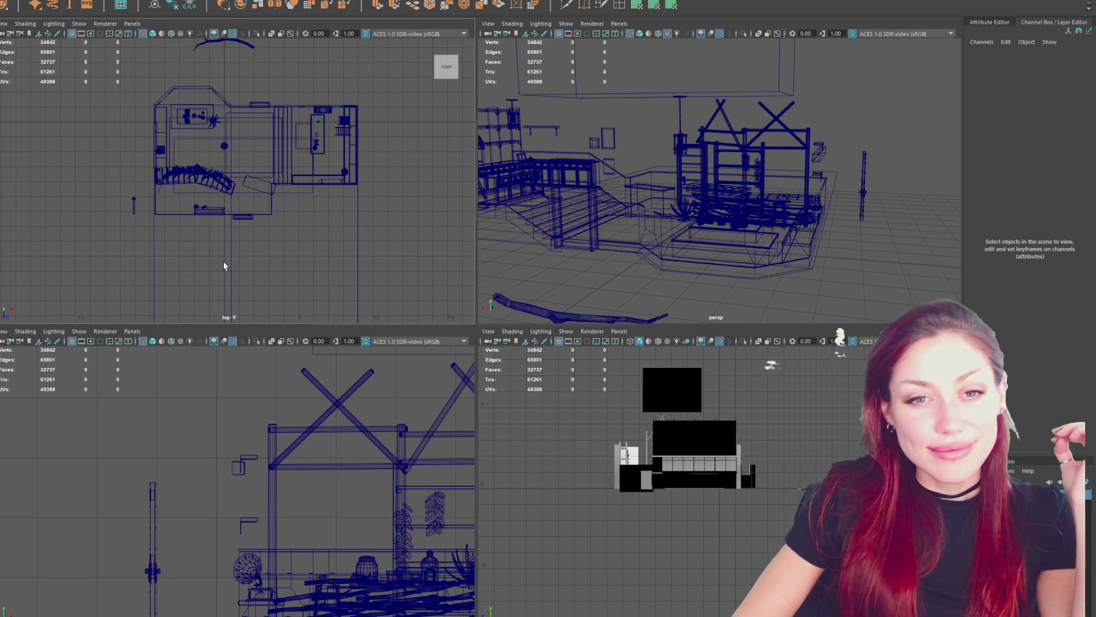
{"action": "scroll", "coordinate": [224, 262], "scroll_direction": "down", "scroll_amount": 2}
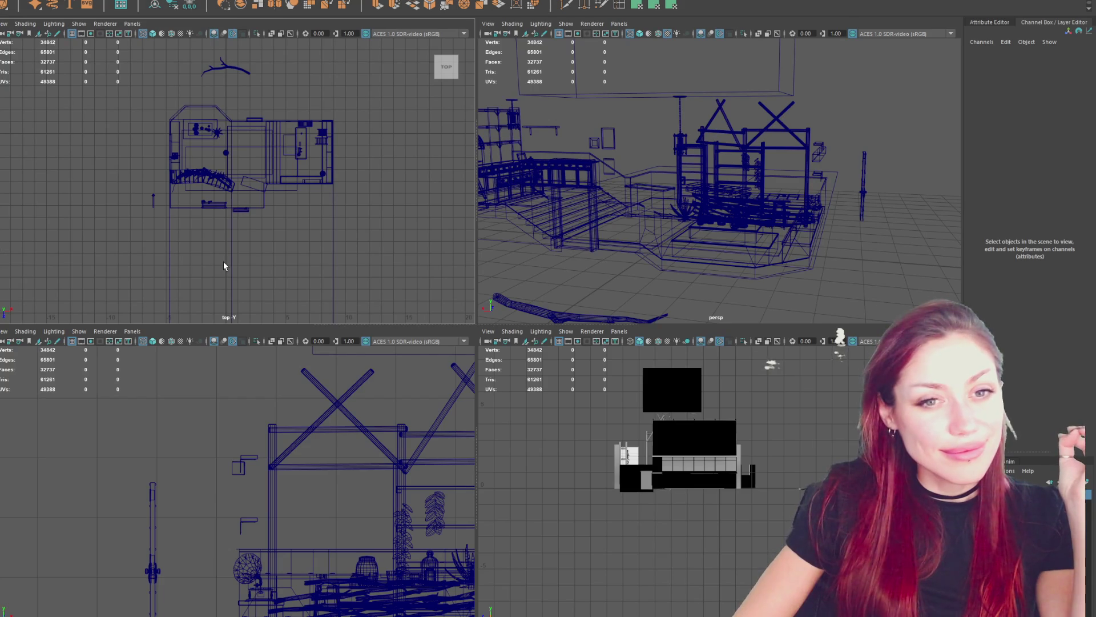
{"action": "scroll", "coordinate": [232, 179], "scroll_direction": "up", "scroll_amount": 2}
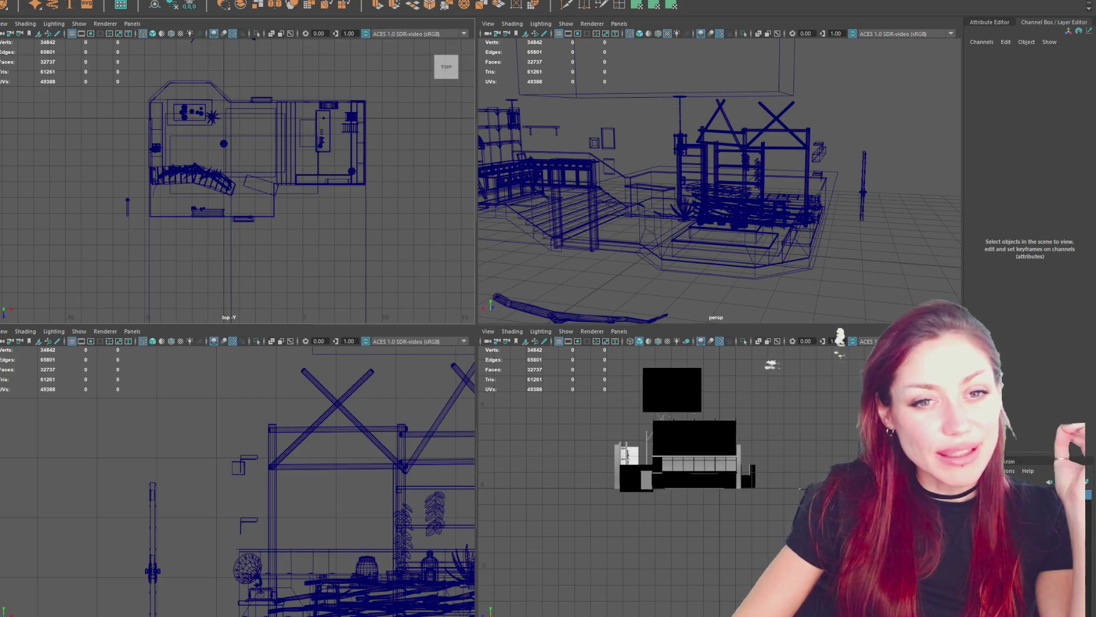
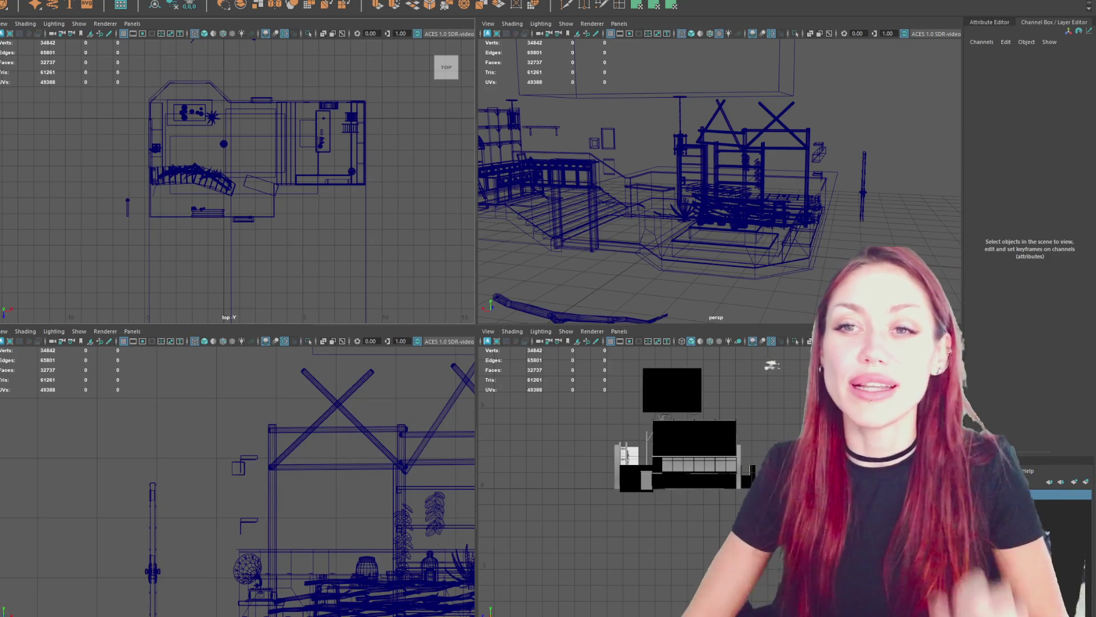
- Frame the whole Maya scene and enlarge the perspective view to fill the workspace
{"action": "scroll", "coordinate": [232, 153], "scroll_direction": "up", "scroll_amount": 3}
{"action": "left_click_drag", "start_coordinate": [314, 163], "coordinate": [287, 202]}
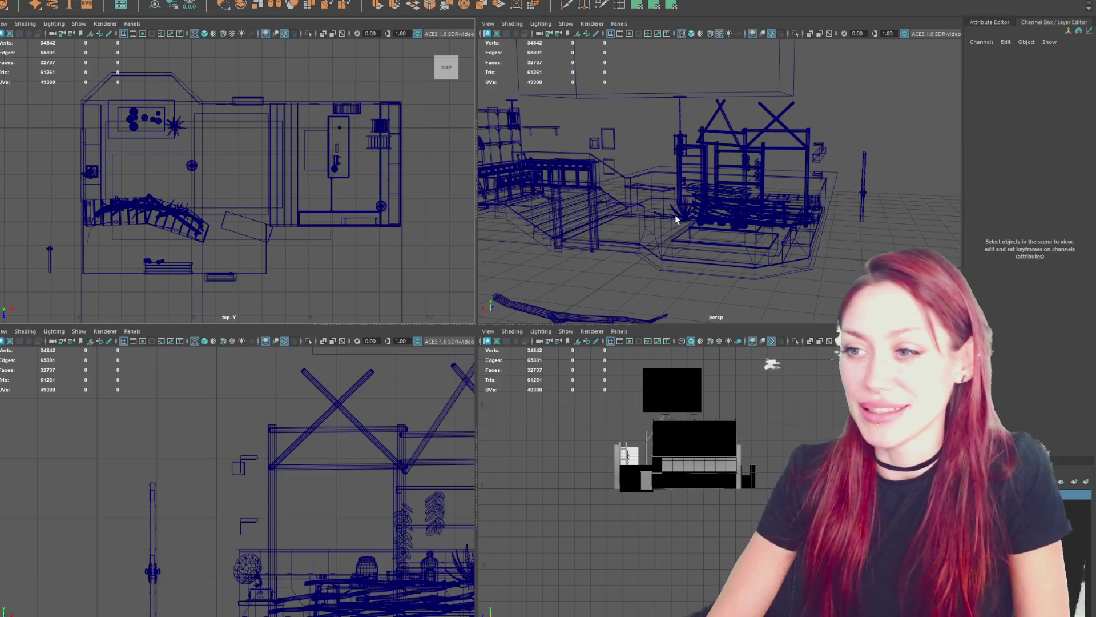
{"action": "key", "text": "a"}
{"action": "scroll", "coordinate": [677, 213], "scroll_direction": "up", "scroll_amount": 6}
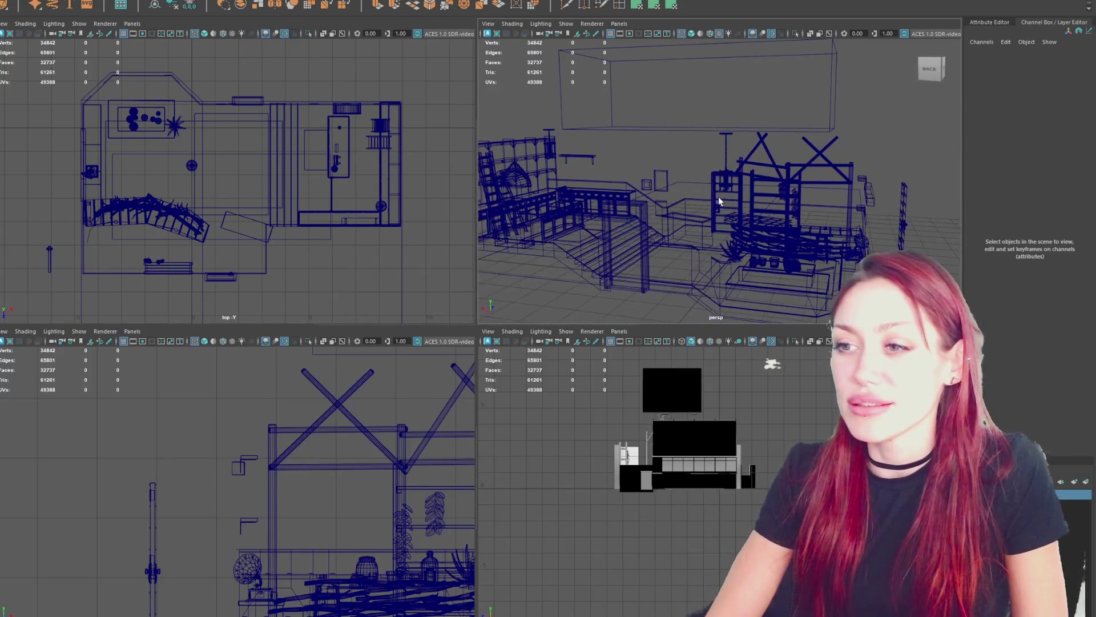
{"action": "left_click_drag", "start_coordinate": [679, 147], "coordinate": [670, 168]}
{"action": "left_click", "coordinate": [678, 159]}
{"action": "key", "text": "space"}
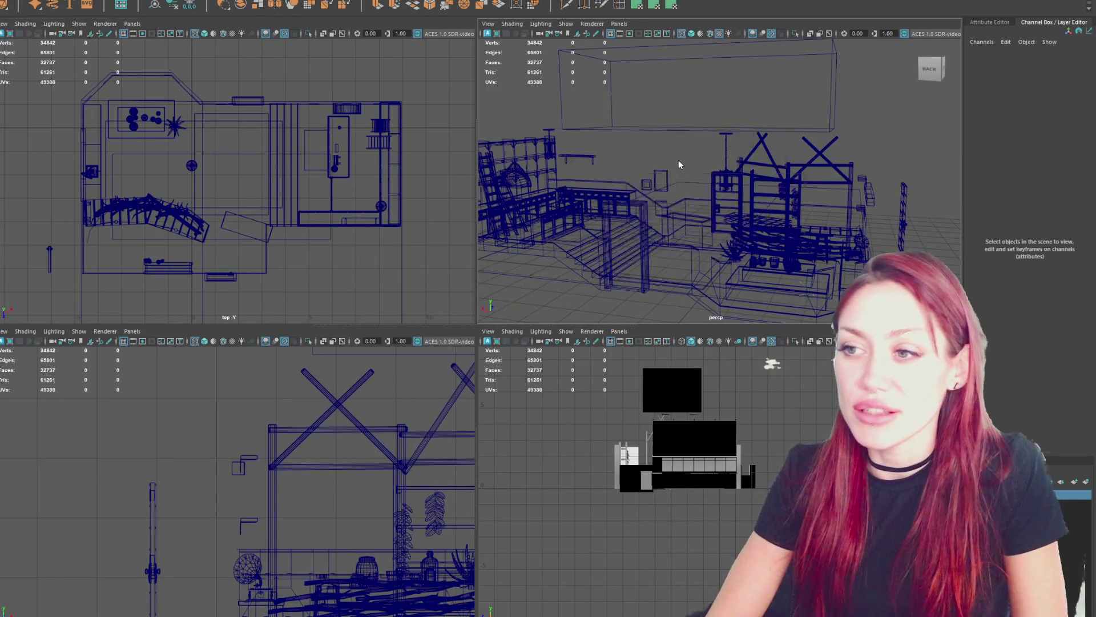
- Frame the scene in shaded display and select the black ceiling box from above
{"action": "key", "text": "a"}
{"action": "key", "text": "5"}
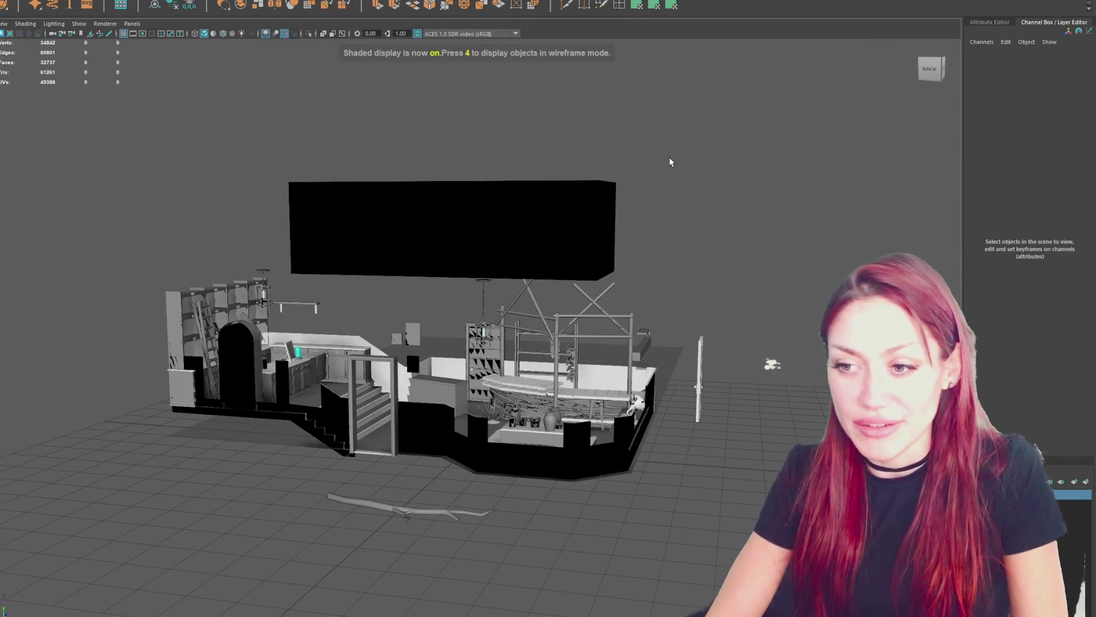
{"action": "left_click", "coordinate": [571, 201]}
{"action": "scroll", "coordinate": [676, 187], "scroll_direction": "up", "scroll_amount": 5}
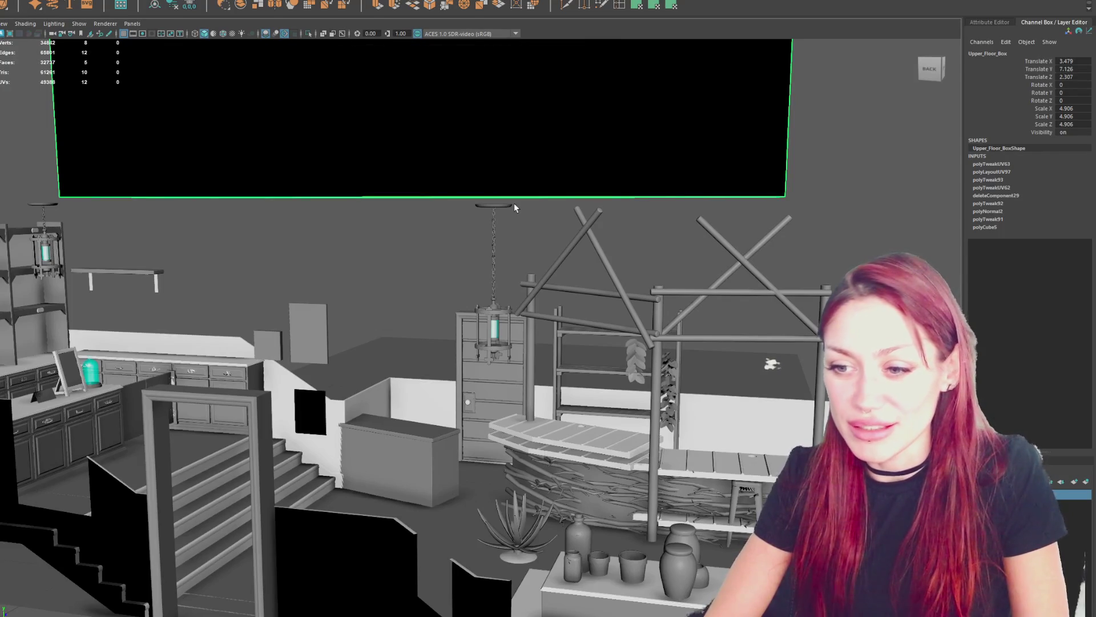
{"action": "scroll", "coordinate": [591, 251], "scroll_direction": "down", "scroll_amount": 5}
{"action": "mouse_move", "coordinate": [591, 252]}
{"action": "left_mouse_down"}
{"action": "mouse_move", "coordinate": [680, 232]}
{"action": "mouse_move", "coordinate": [743, 237]}
{"action": "mouse_move", "coordinate": [712, 223]}
{"action": "mouse_move", "coordinate": [746, 215]}
{"action": "mouse_move", "coordinate": [707, 216]}
{"action": "mouse_move", "coordinate": [761, 232]}
{"action": "left_mouse_up"}
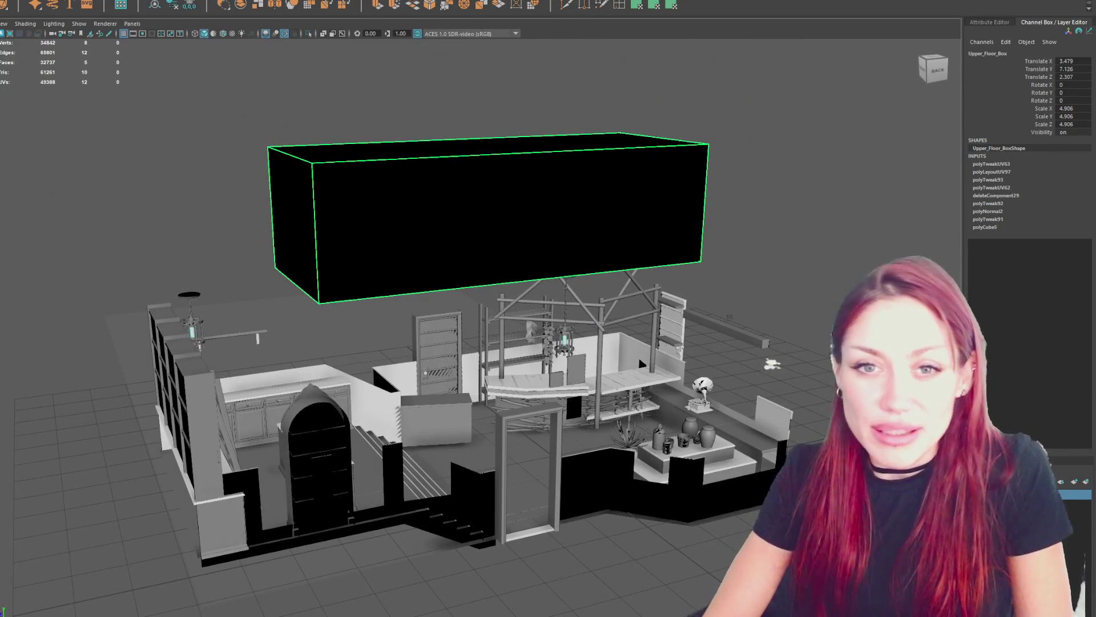
- Hide the ceiling box and toggle the Apothecary_Exterior model to check it
{"action": "key", "text": "Delete"}
{"action": "key", "text": "shift+h"}
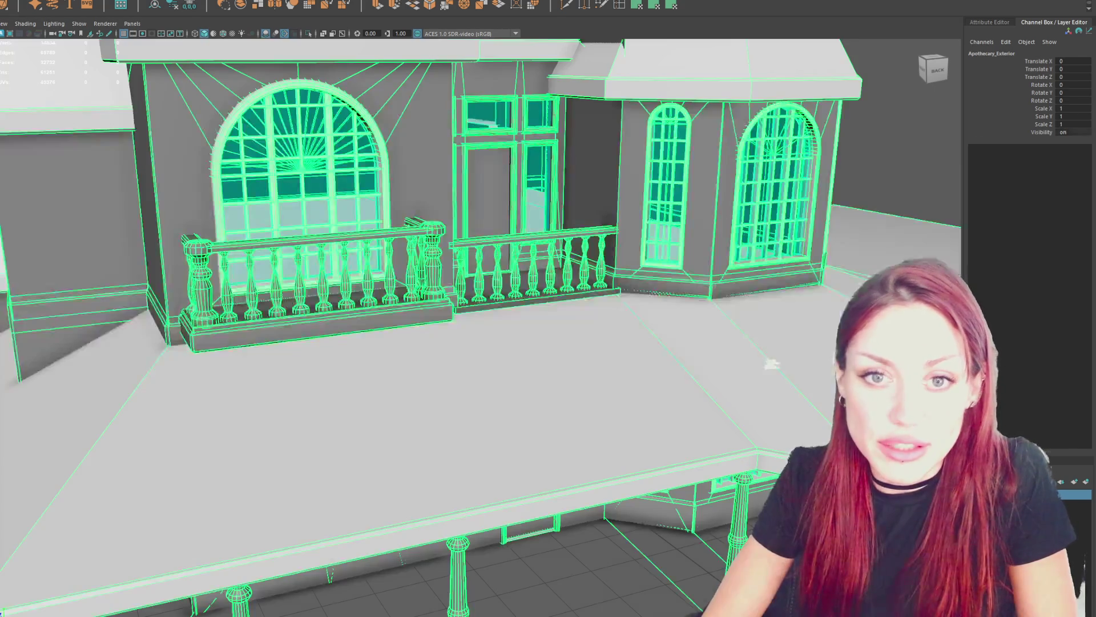
{"action": "key", "text": "a"}
{"action": "scroll", "coordinate": [269, 154], "scroll_direction": "down", "scroll_amount": 3}
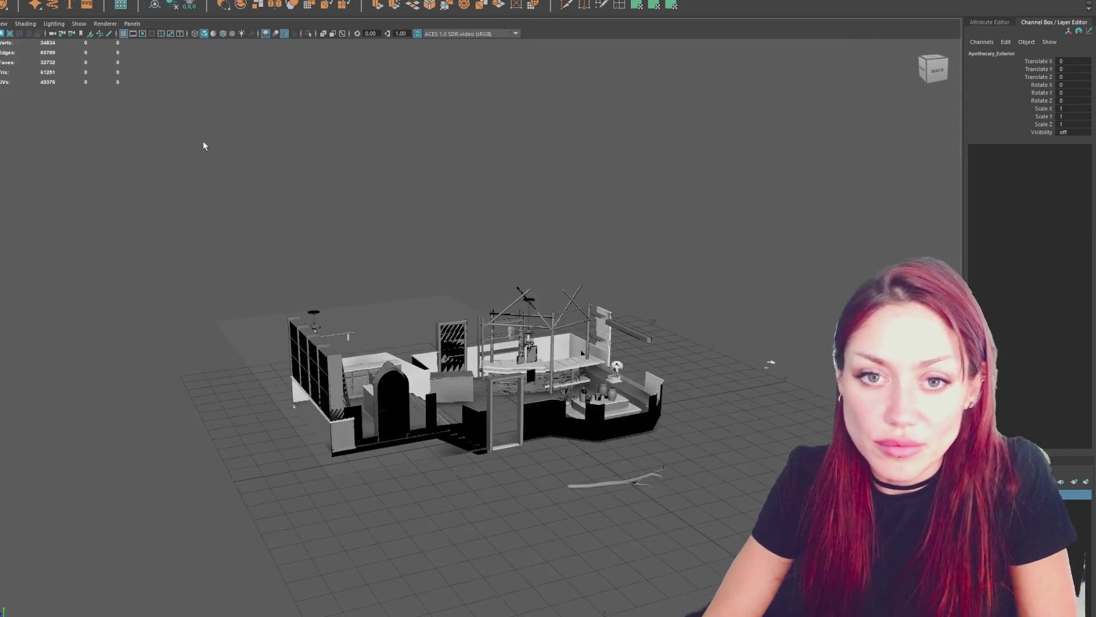
{"action": "left_click_drag", "start_coordinate": [269, 154], "coordinate": [701, 471]}
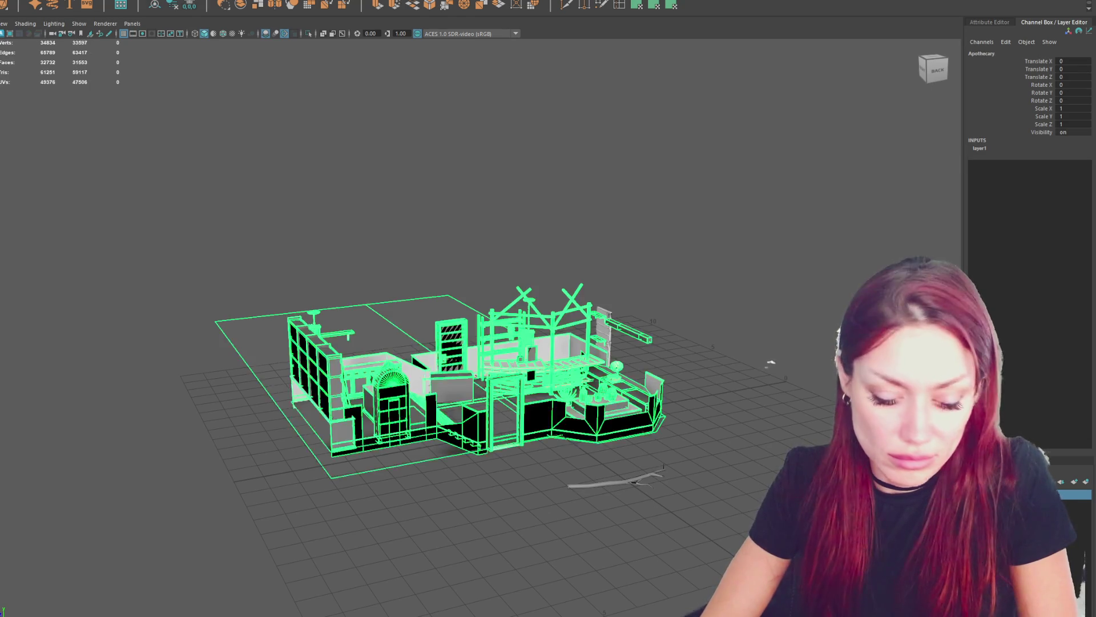
- Toggle the Apothecary group to find the leftover pCube68 board and hide it
{"action": "key", "text": "ctrl+h"}
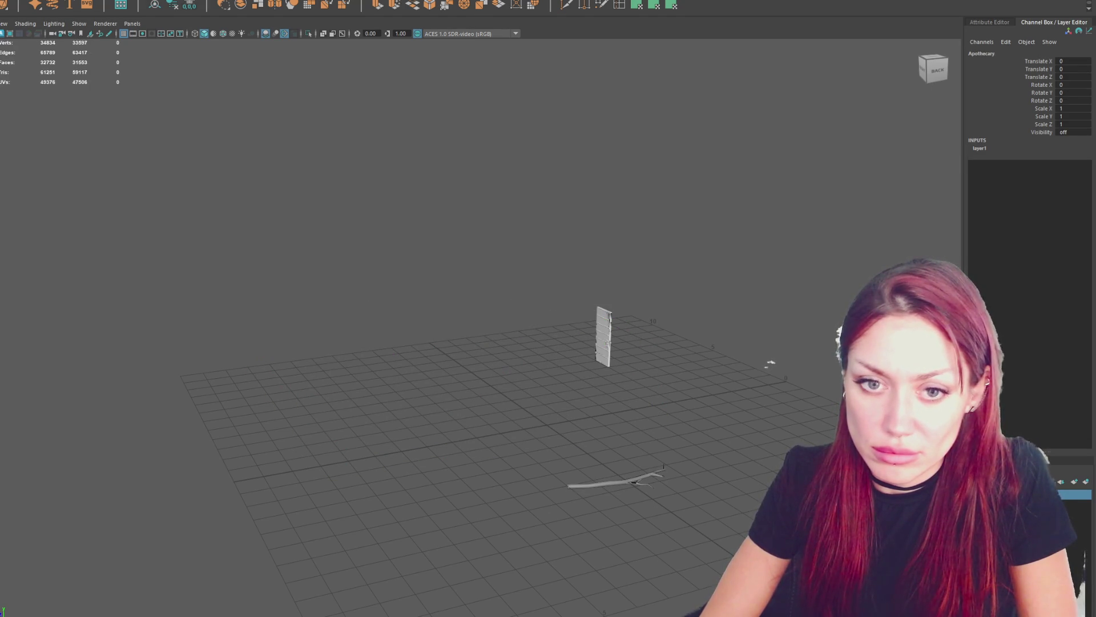
{"action": "left_click", "coordinate": [603, 337]}
{"action": "left_click", "coordinate": [616, 482]}
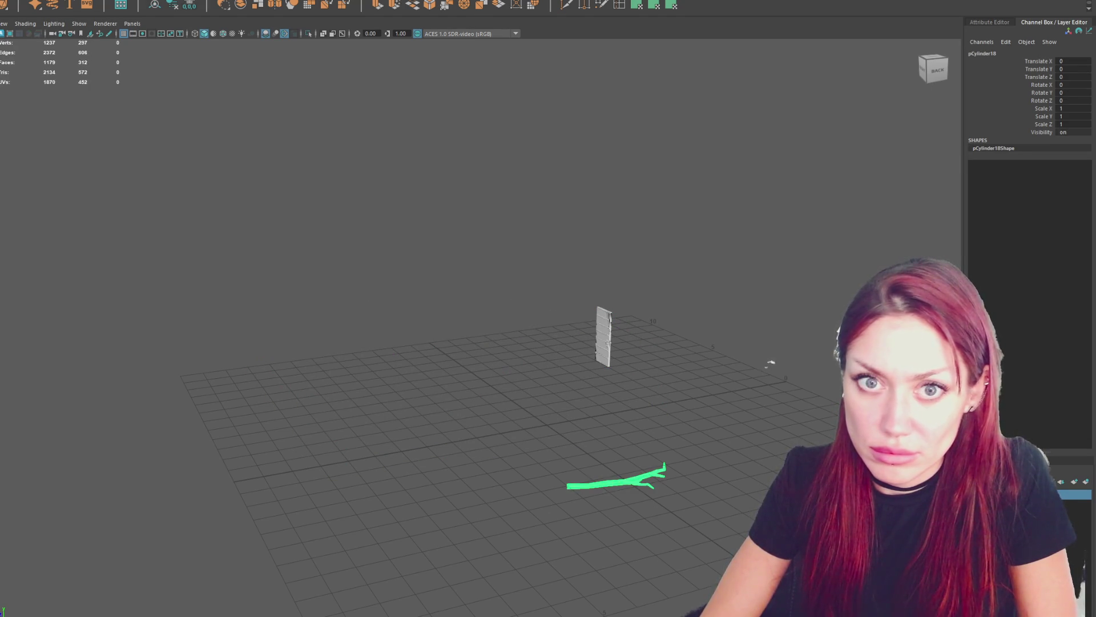
{"action": "key", "text": "ctrl+shift+h"}
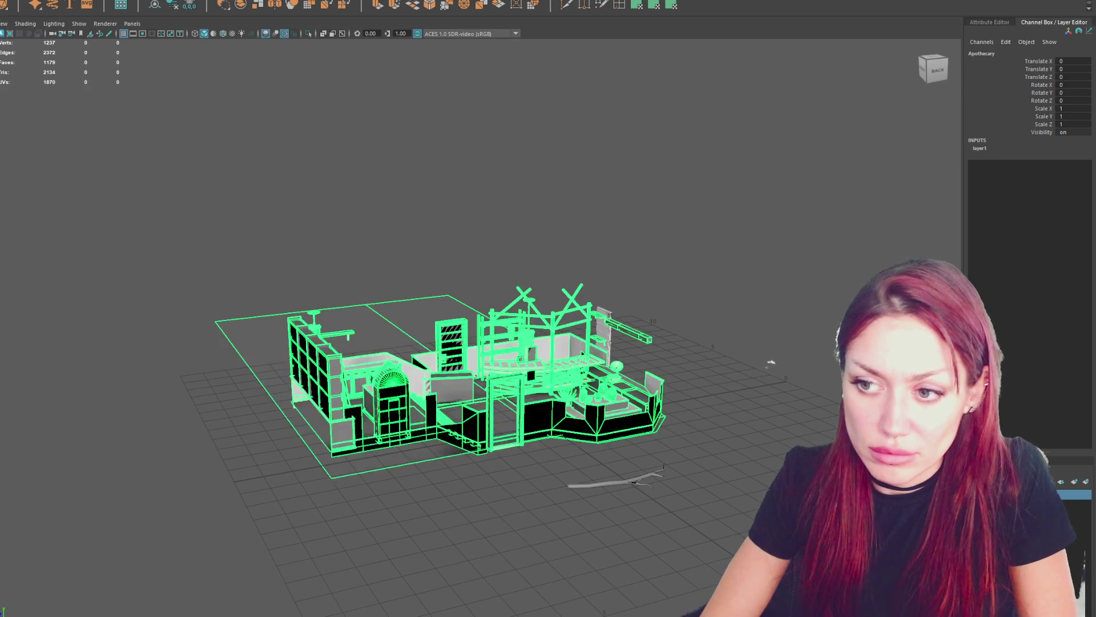
{"action": "key", "text": "ctrl+h"}
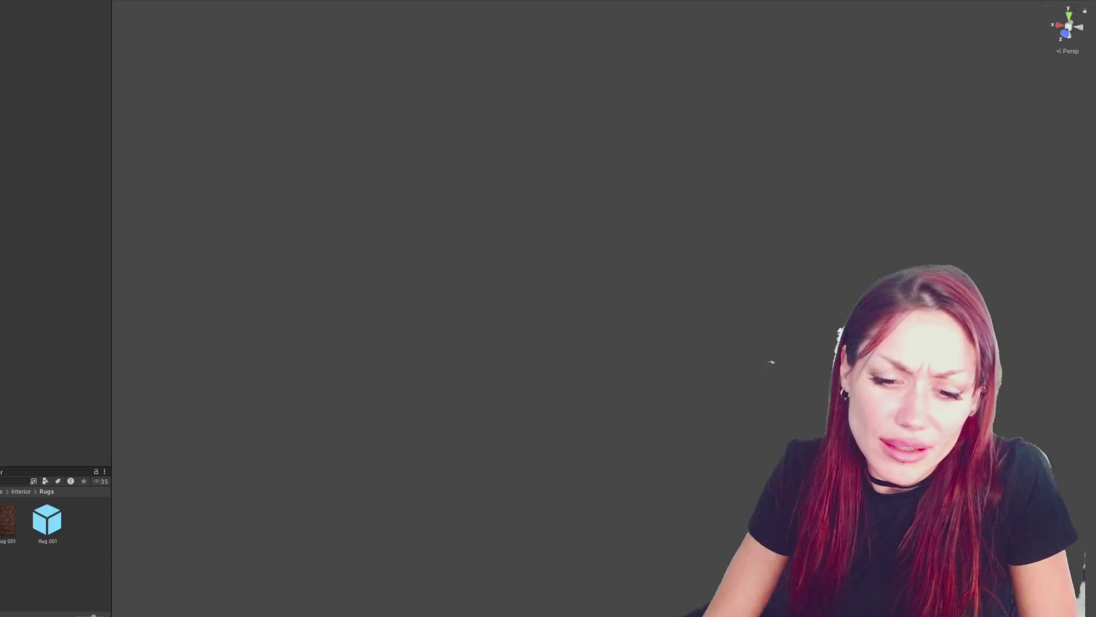
- Enlarge the Project window, browse to the Scenes folder and open Main.unity
{"action": "left_click_drag", "start_coordinate": [23, 467], "coordinate": [22, 174]}
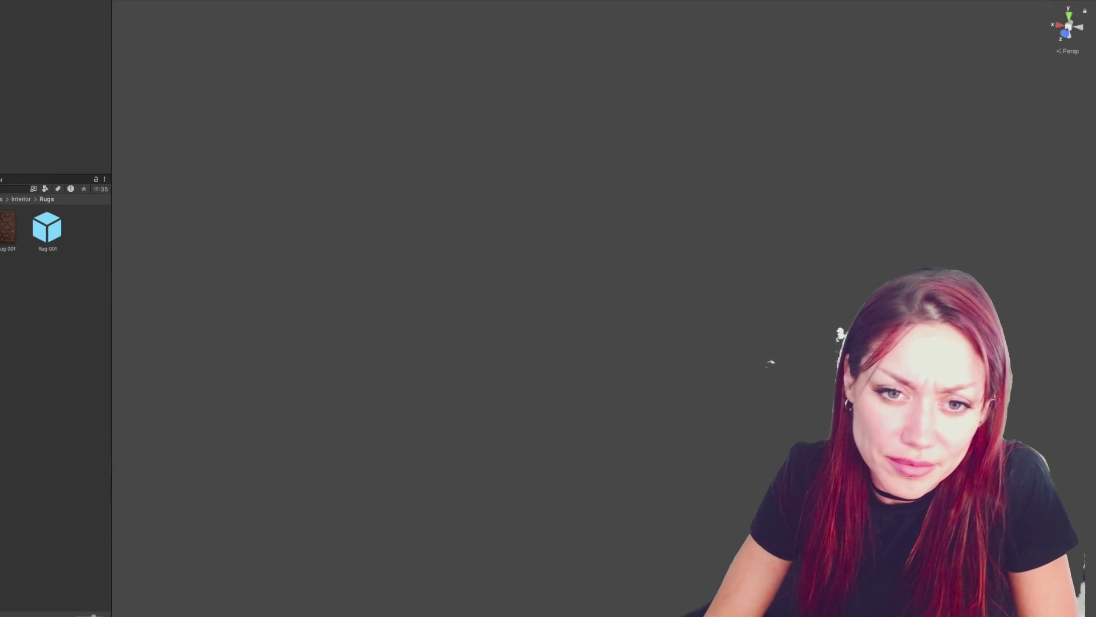
{"action": "left_click", "coordinate": [3, 206]}
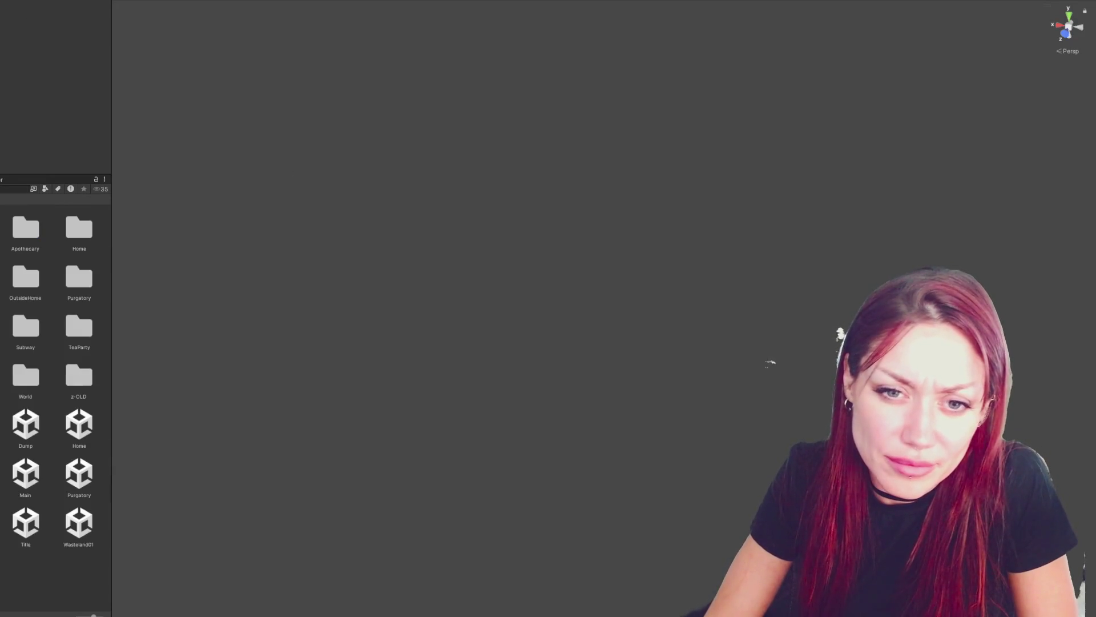
{"action": "left_click", "coordinate": [30, 476]}
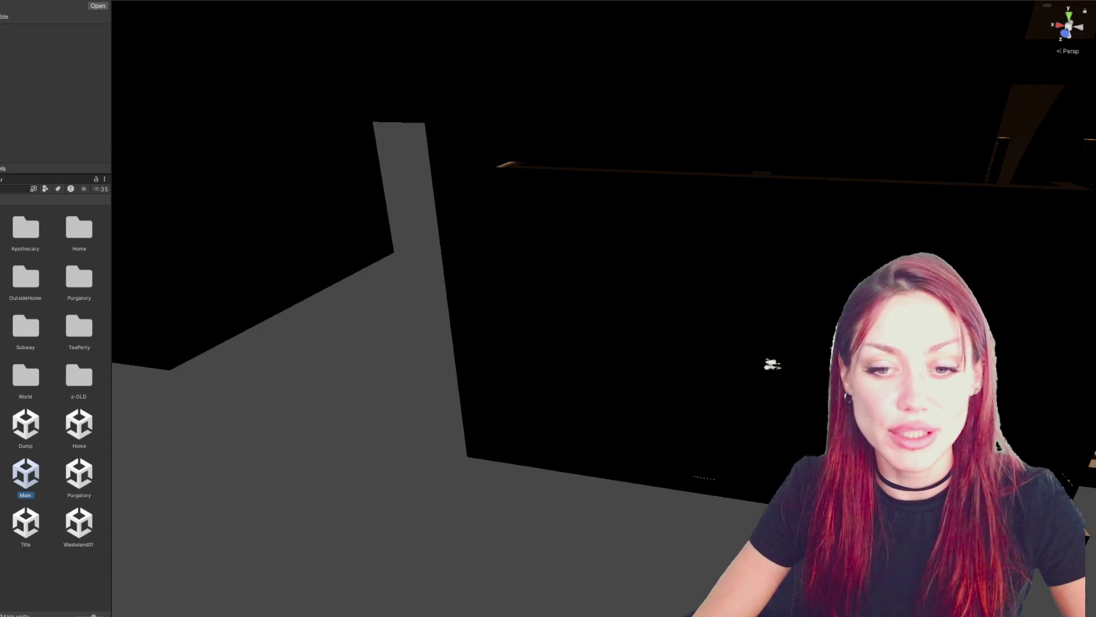
{"action": "right_click", "coordinate": [17, 479]}
{"action": "right_click", "coordinate": [25, 427]}
{"action": "key", "text": "Escape"}
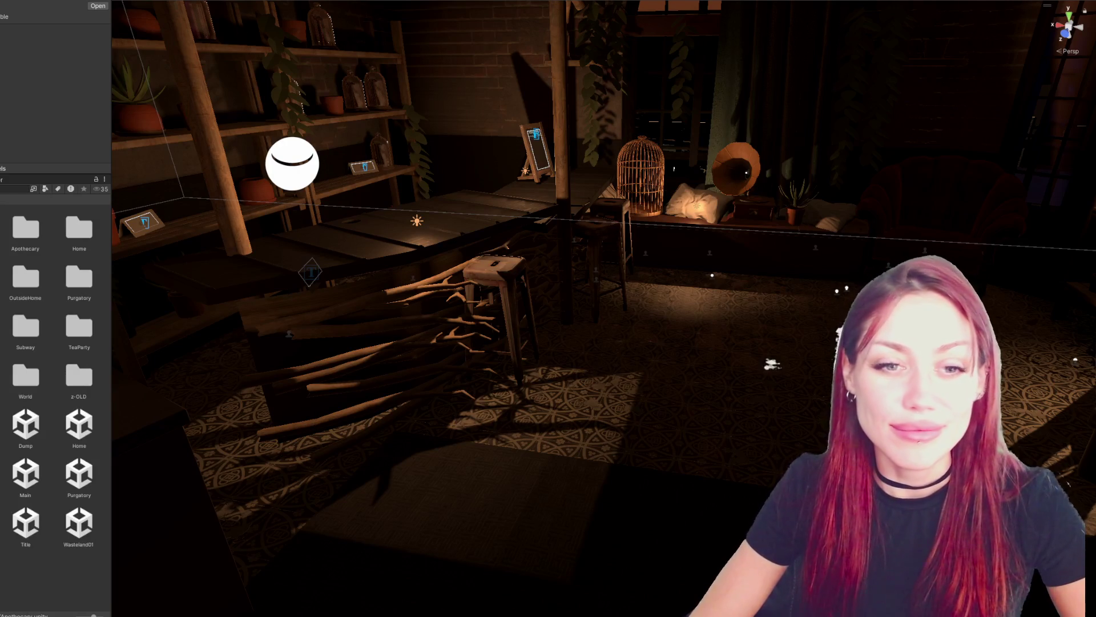
- Orbit around the branch nest and delete the black Rug1 from the floor
{"action": "left_click", "coordinate": [467, 298]}
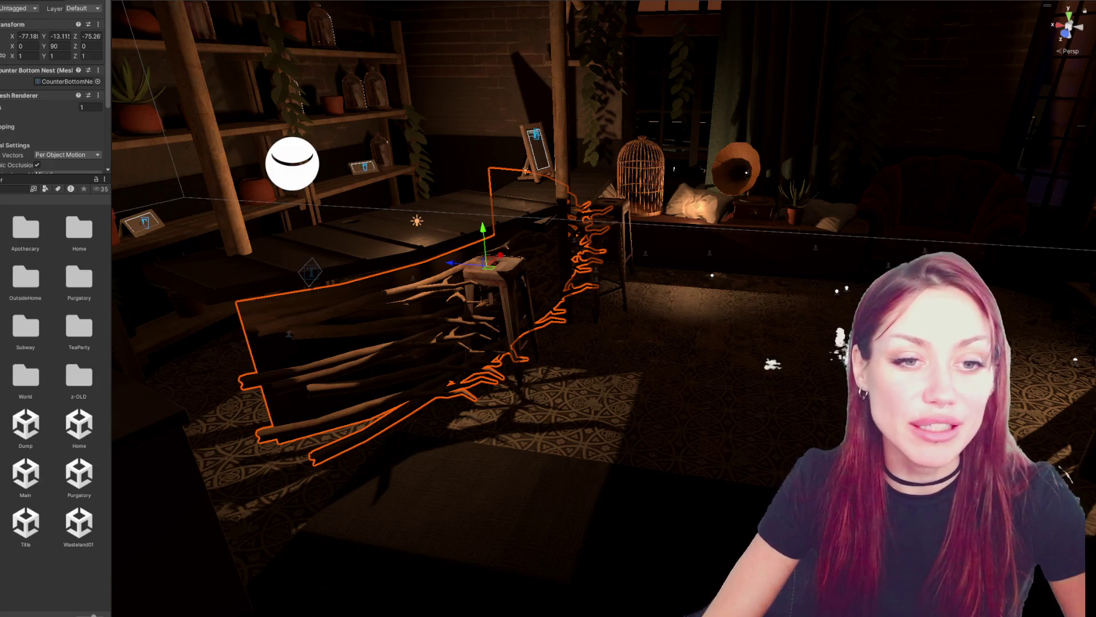
{"action": "left_click_drag", "start_coordinate": [506, 343], "coordinate": [613, 335]}
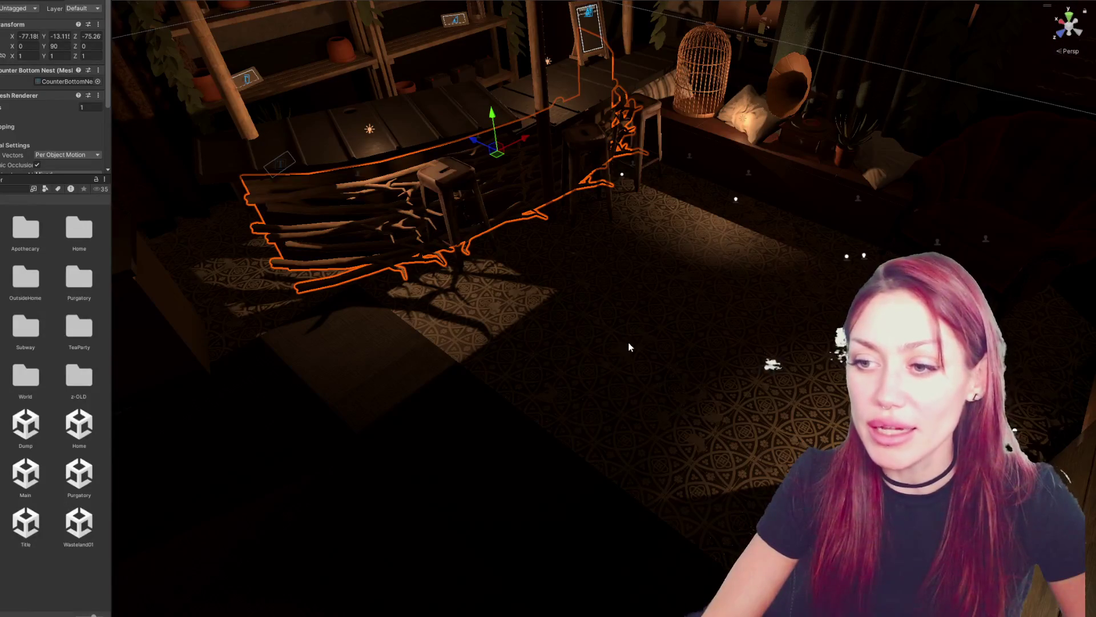
{"action": "left_click", "coordinate": [472, 416]}
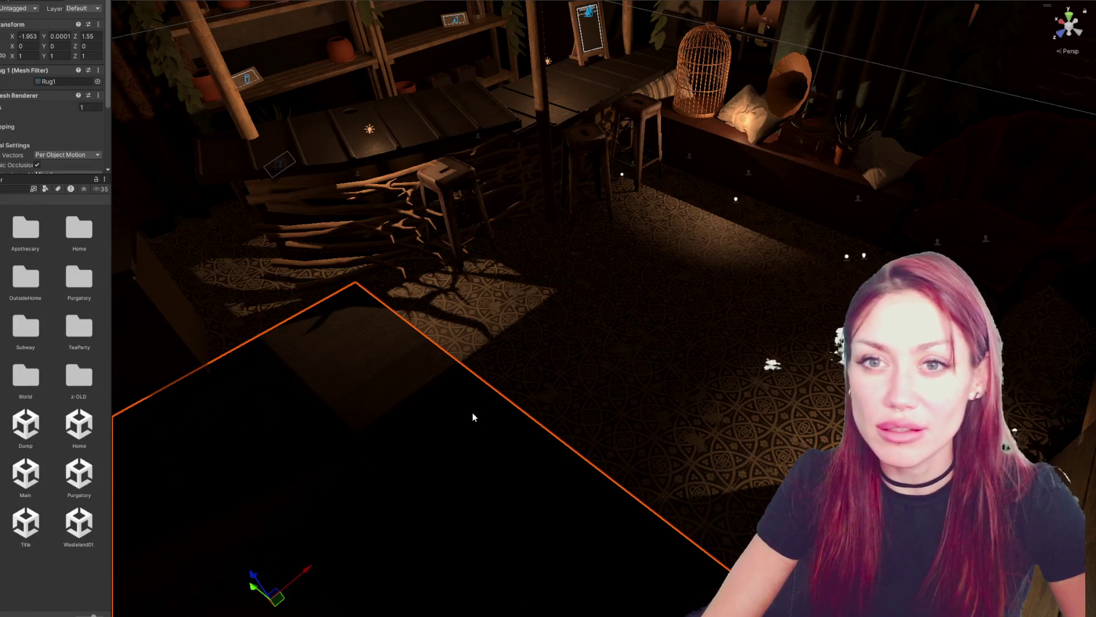
{"action": "key", "text": "Delete"}
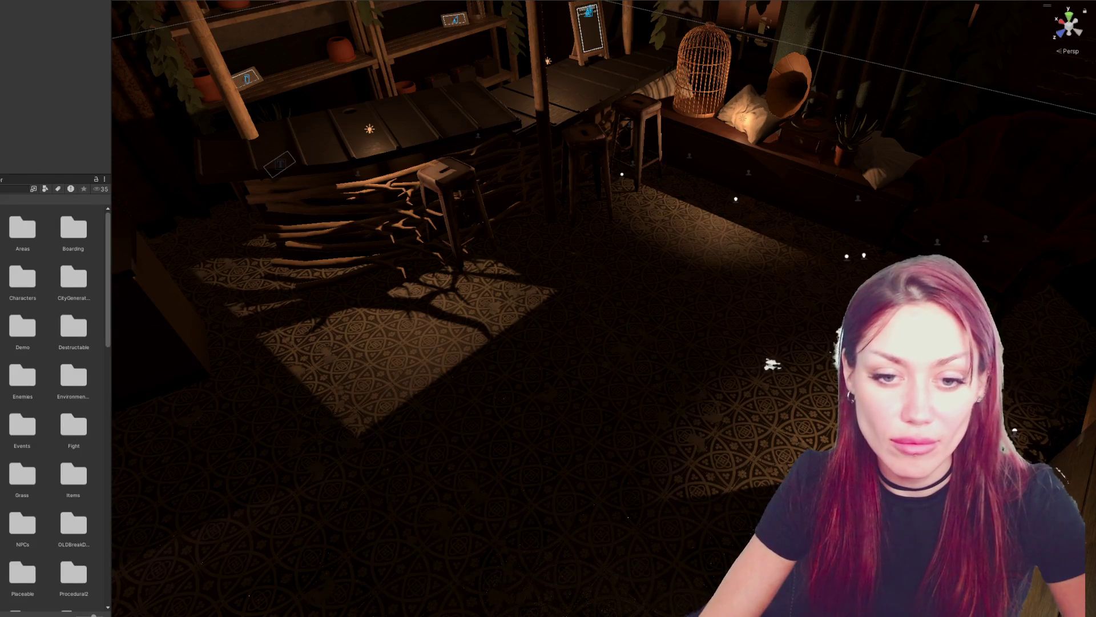
- Drop the Rug 001 decal projector onto the floor and review its decal layer options
{"action": "mouse_move", "coordinate": [46, 227]}
{"action": "left_mouse_down"}
{"action": "mouse_move", "coordinate": [619, 387]}
{"action": "mouse_move", "coordinate": [638, 364]}
{"action": "left_mouse_up"}
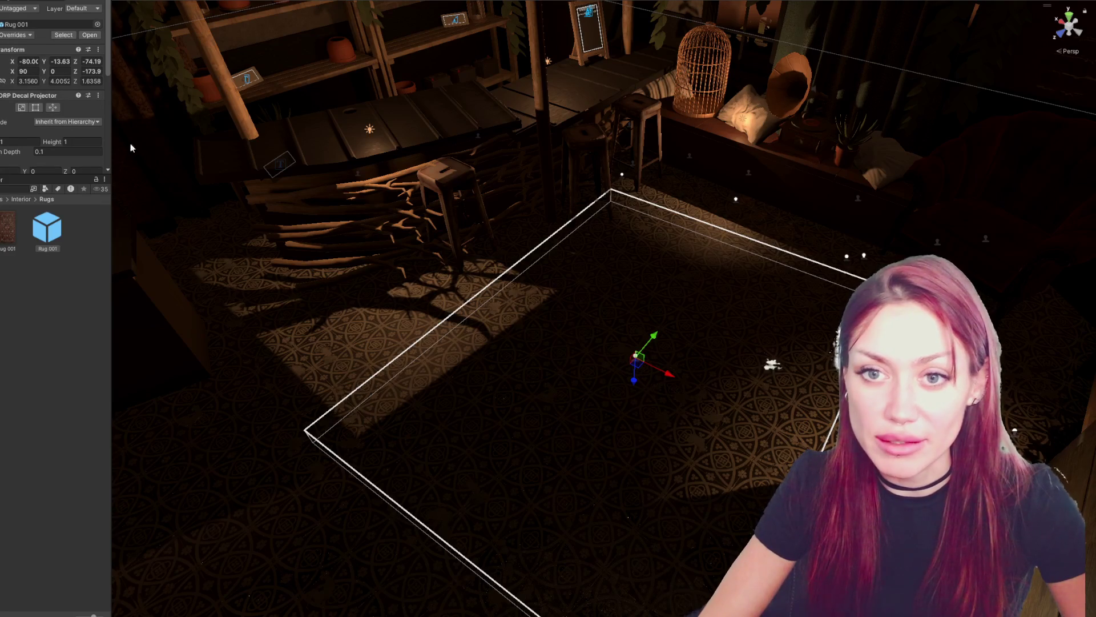
{"action": "left_click_drag", "start_coordinate": [93, 180], "coordinate": [93, 306]}
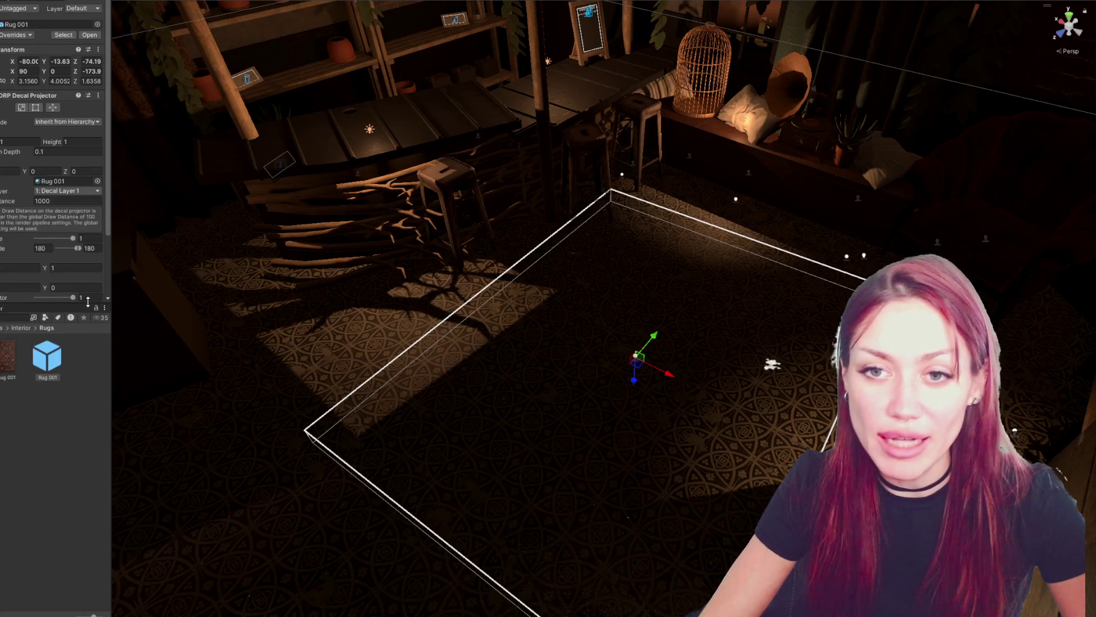
{"action": "left_click", "coordinate": [66, 190]}
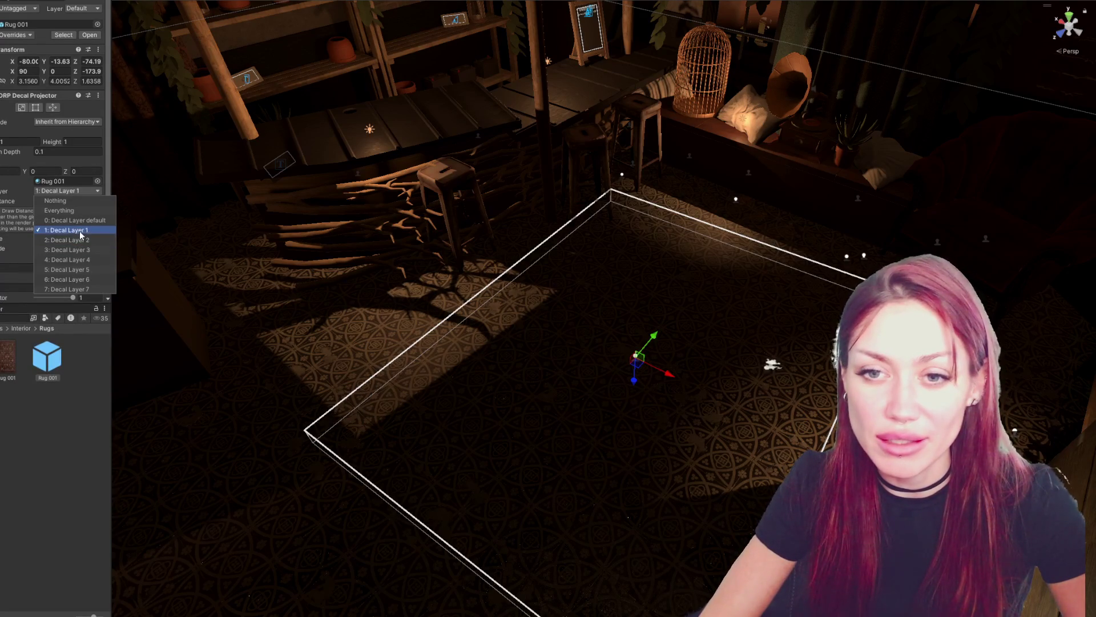
{"action": "left_click", "coordinate": [103, 94]}
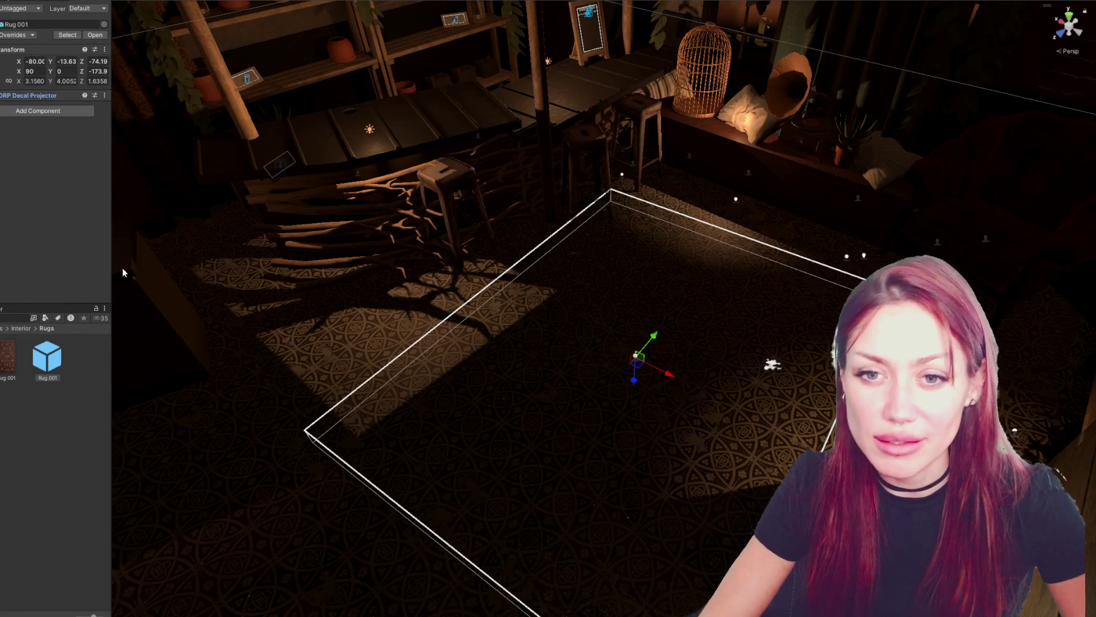
- Add Decal Layer 1 to the Floor1 mesh's rendering layers
{"action": "left_click", "coordinate": [277, 322]}
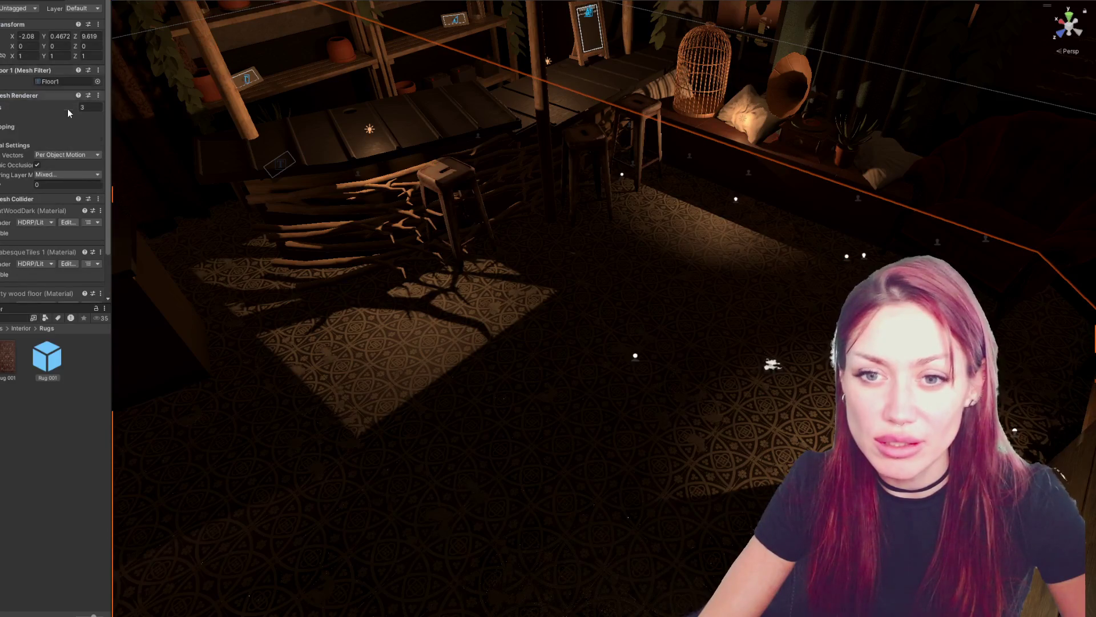
{"action": "scroll", "coordinate": [64, 100], "scroll_direction": "down", "scroll_amount": 3}
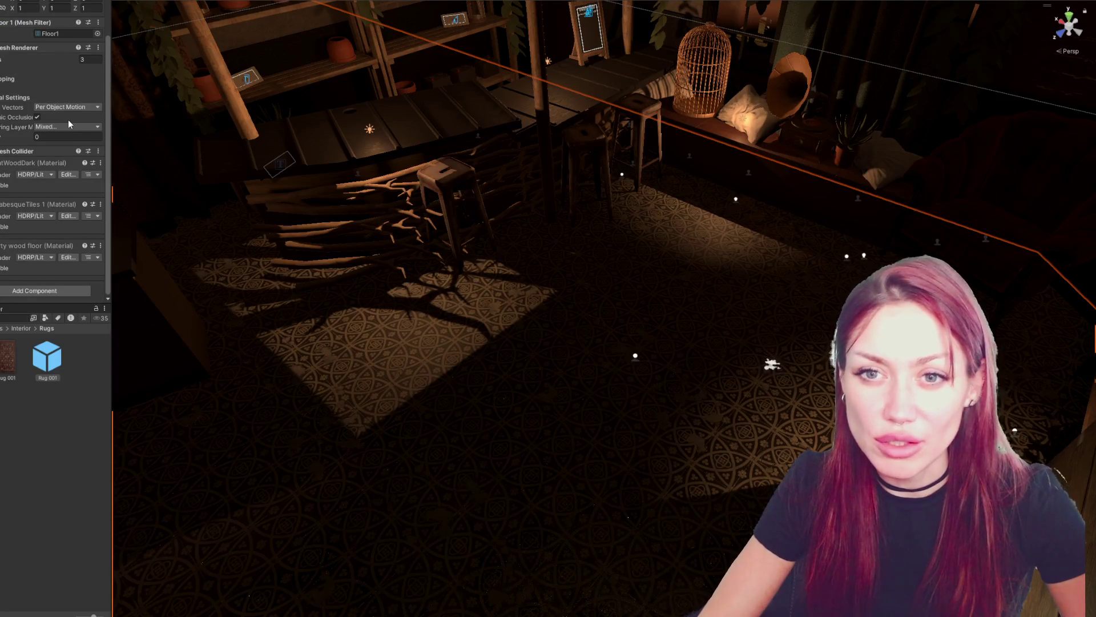
{"action": "left_click", "coordinate": [66, 127]}
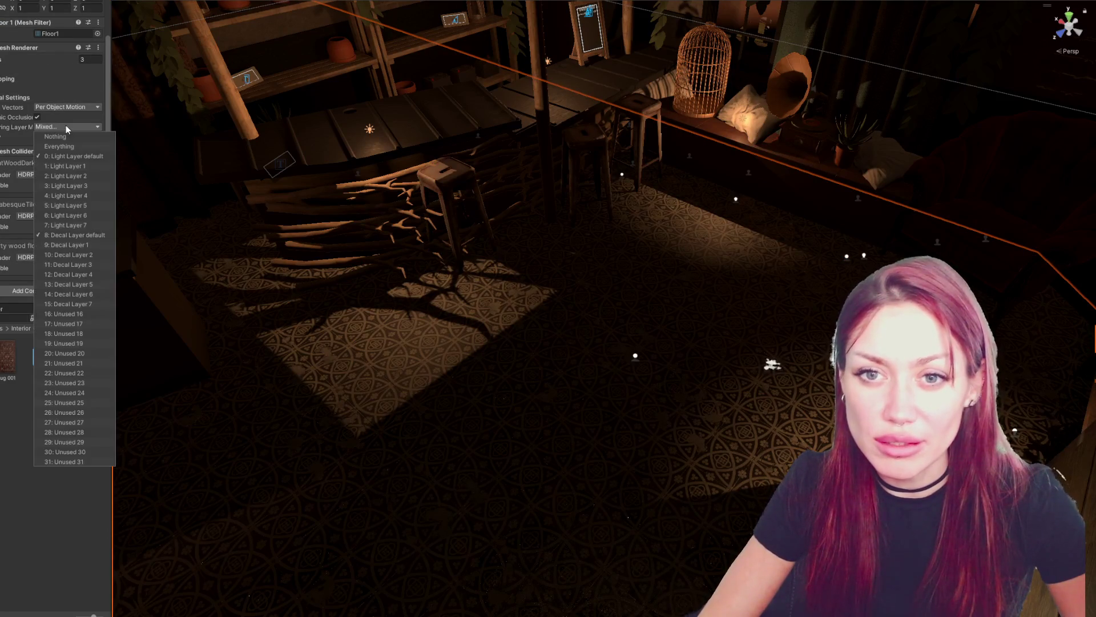
{"action": "left_click", "coordinate": [99, 252]}
{"action": "left_click", "coordinate": [8, 479]}
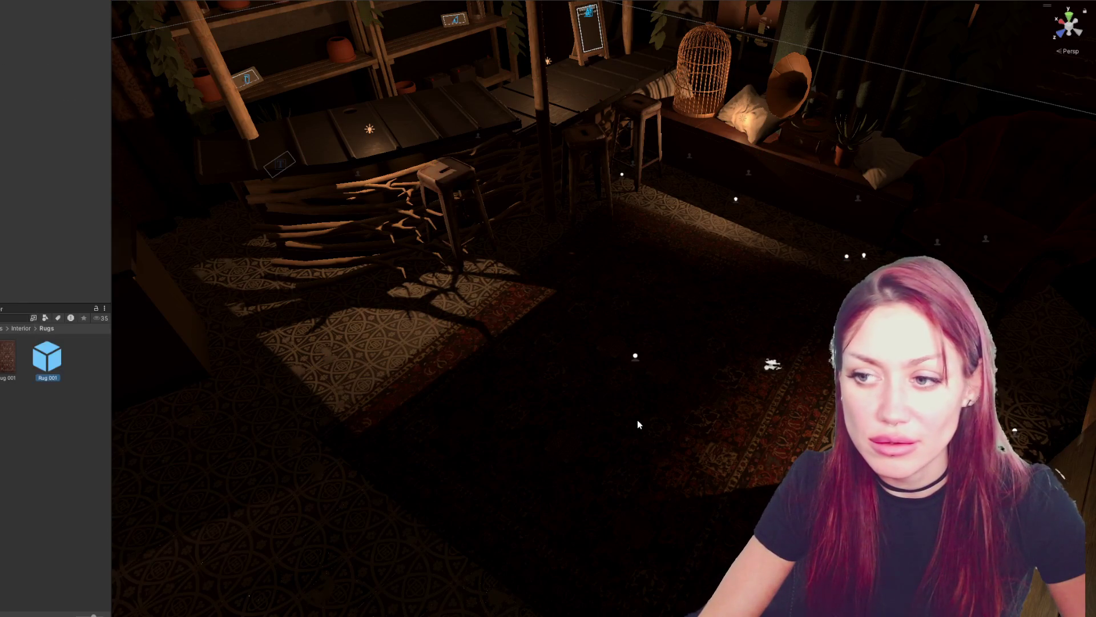
- Rotate the rug decal slightly and slide it down and left on the floor
{"action": "left_click", "coordinate": [634, 358]}
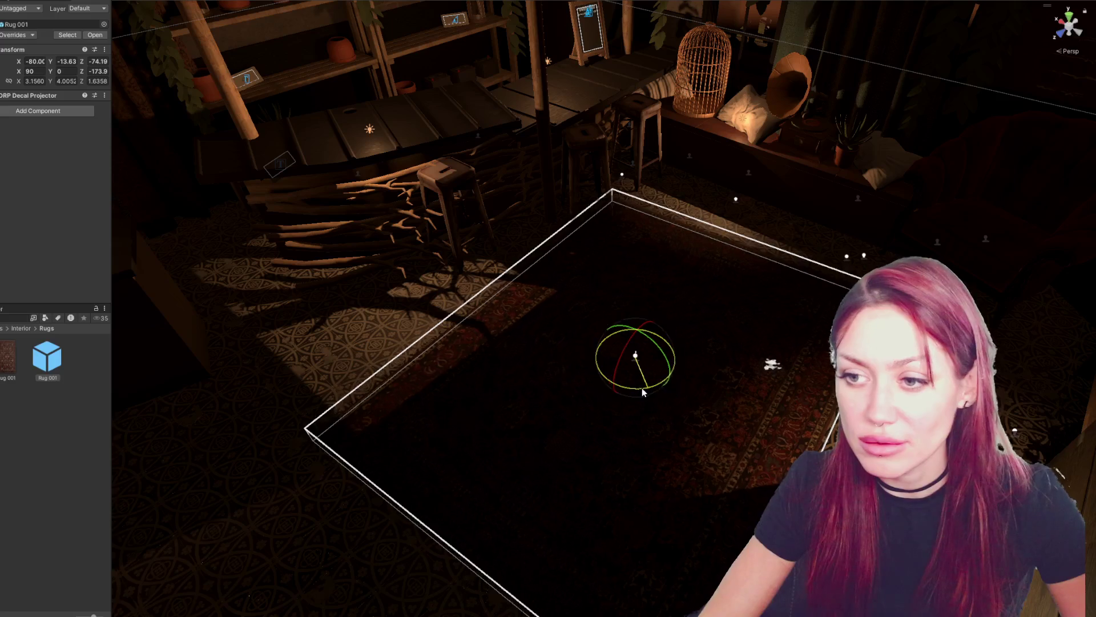
{"action": "left_click_drag", "start_coordinate": [631, 393], "coordinate": [651, 394]}
{"action": "key", "text": "w"}
{"action": "left_click_drag", "start_coordinate": [666, 342], "coordinate": [629, 363]}
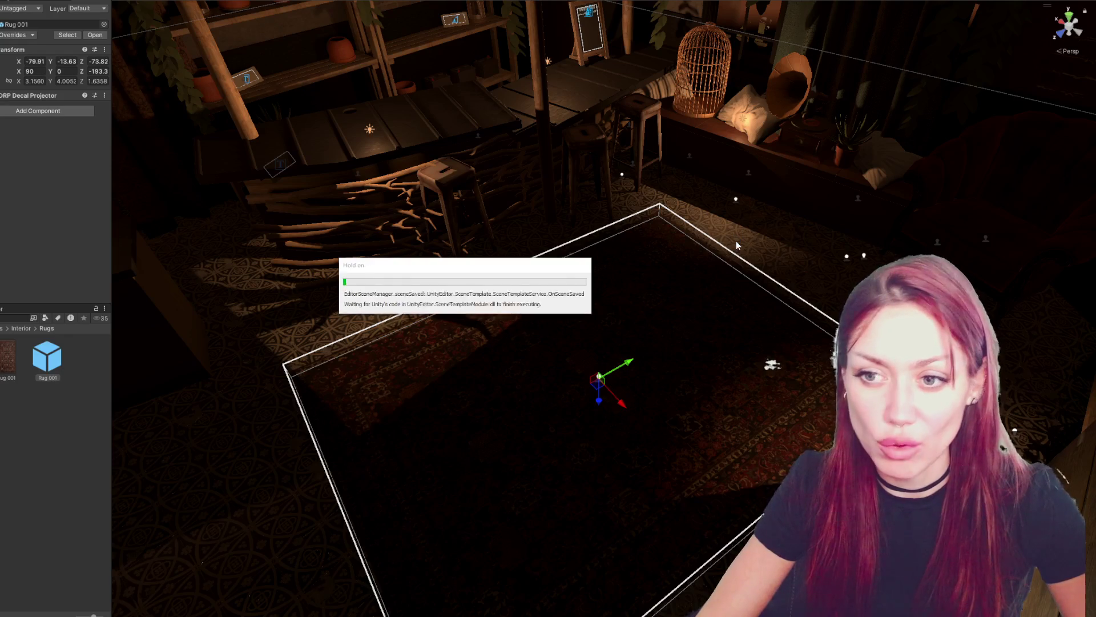
{"action": "left_click", "coordinate": [81, 502]}
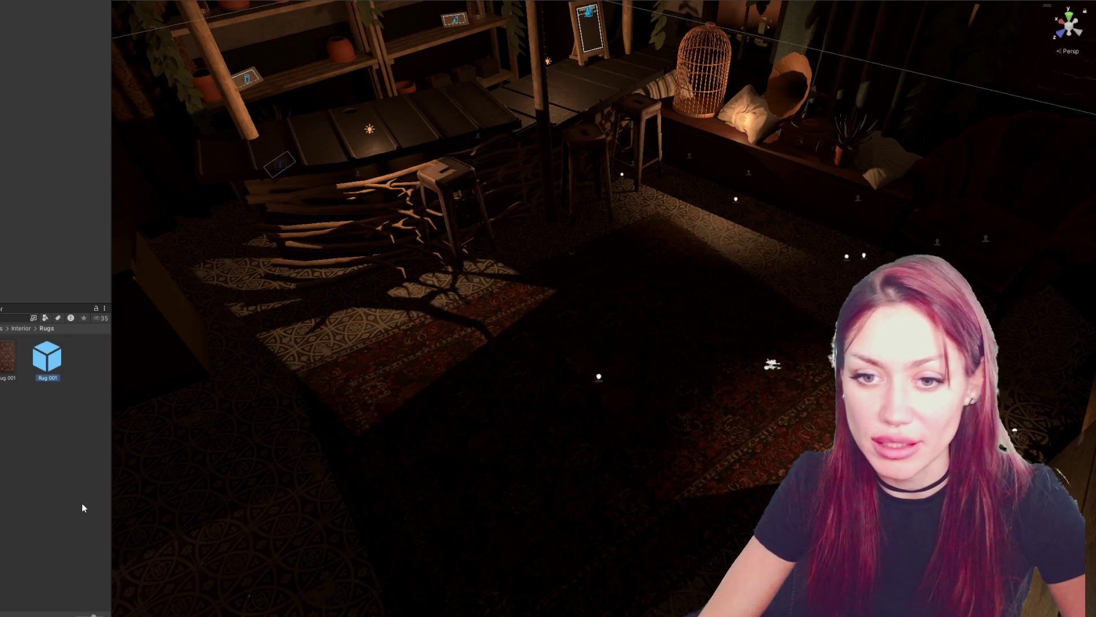
- Frame the gate door in the yard and select the gate's parent object
{"action": "scroll", "coordinate": [533, 406], "scroll_direction": "down", "scroll_amount": 5}
{"action": "scroll", "coordinate": [533, 406], "scroll_direction": "up", "scroll_amount": 4}
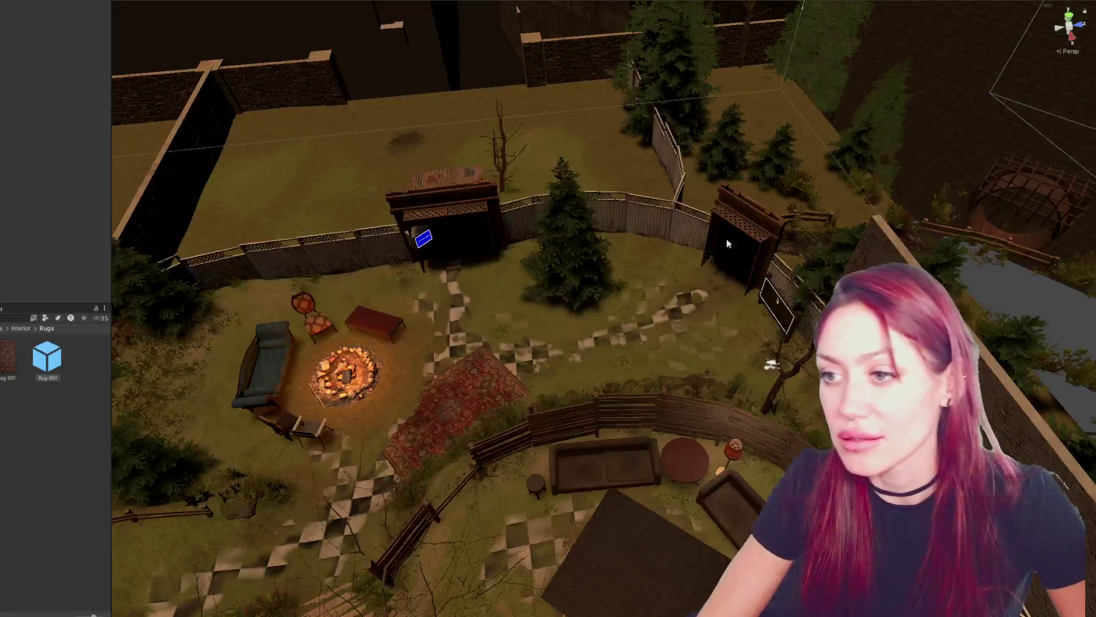
{"action": "left_click", "coordinate": [728, 243]}
{"action": "key", "text": "f"}
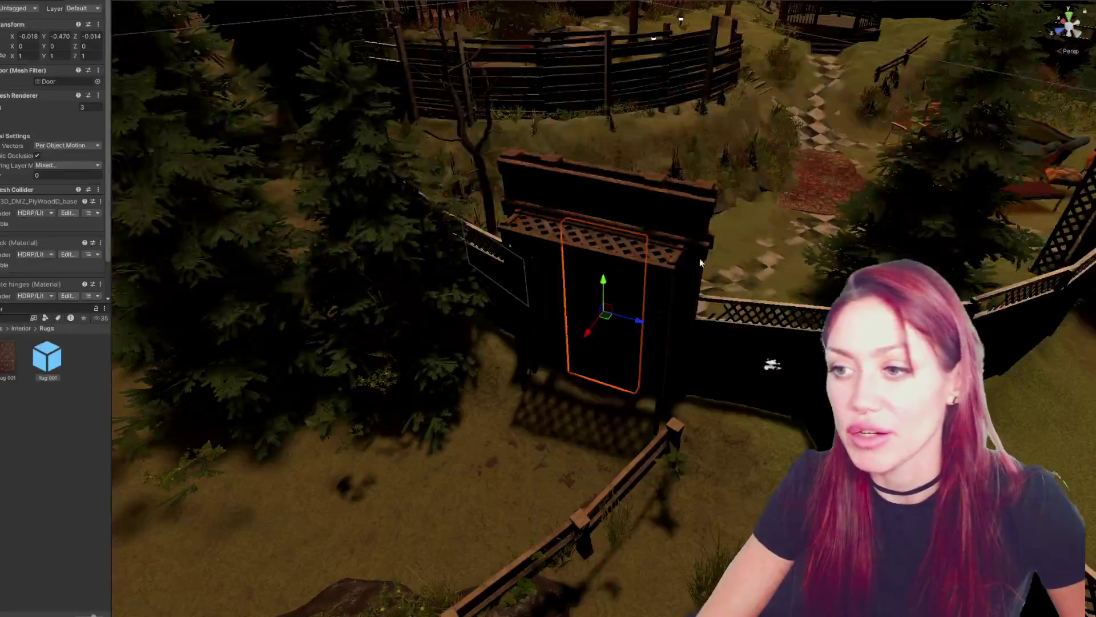
{"action": "left_click", "coordinate": [700, 258]}
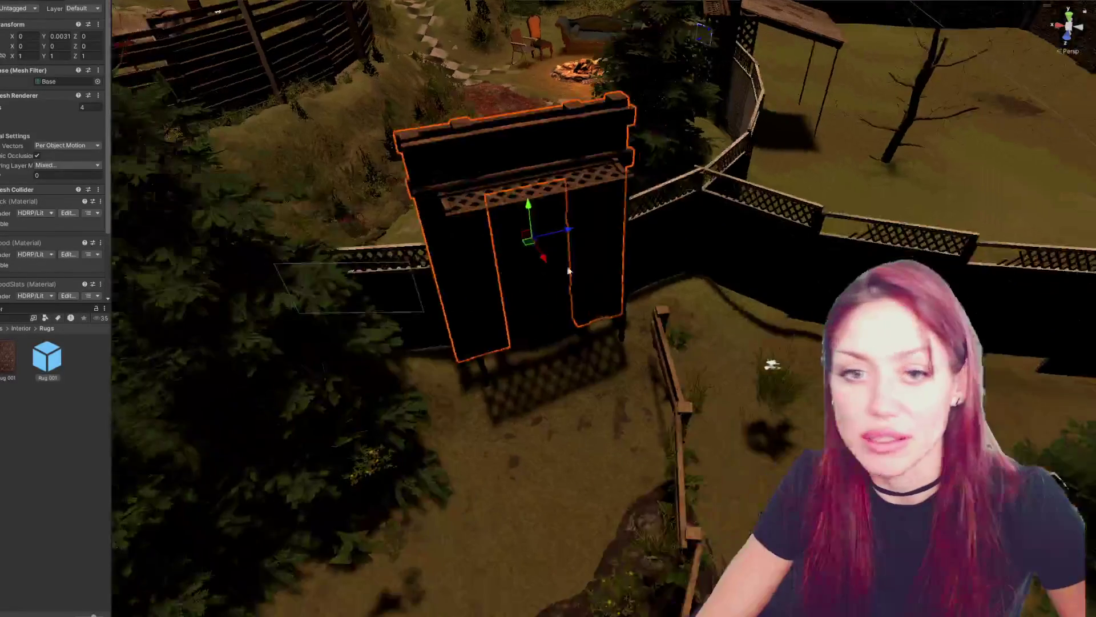
{"action": "key", "text": "e"}
- Open another scene from the Project window additively into the editor
{"action": "scroll", "coordinate": [526, 448], "scroll_direction": "down", "scroll_amount": 5}
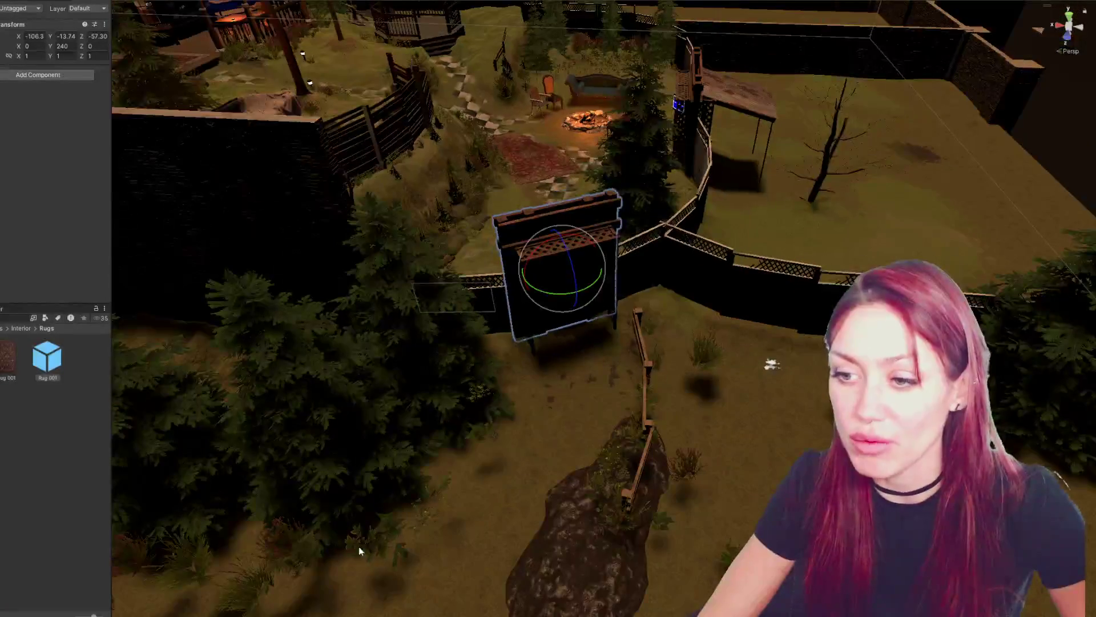
{"action": "scroll", "coordinate": [526, 448], "scroll_direction": "down", "scroll_amount": 2}
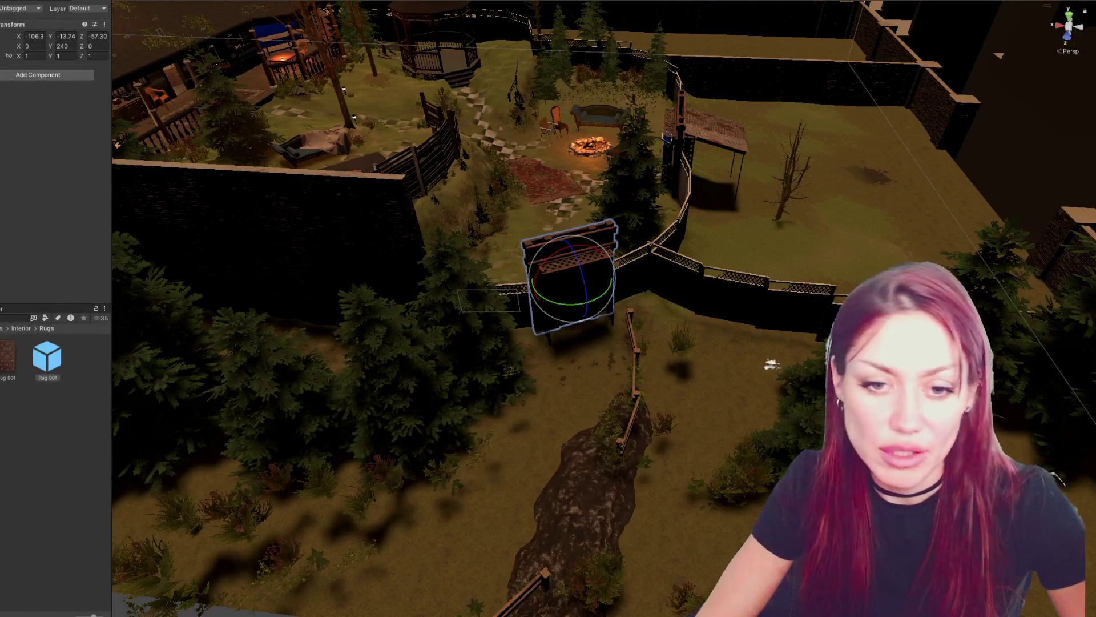
{"action": "left_click", "coordinate": [47, 359]}
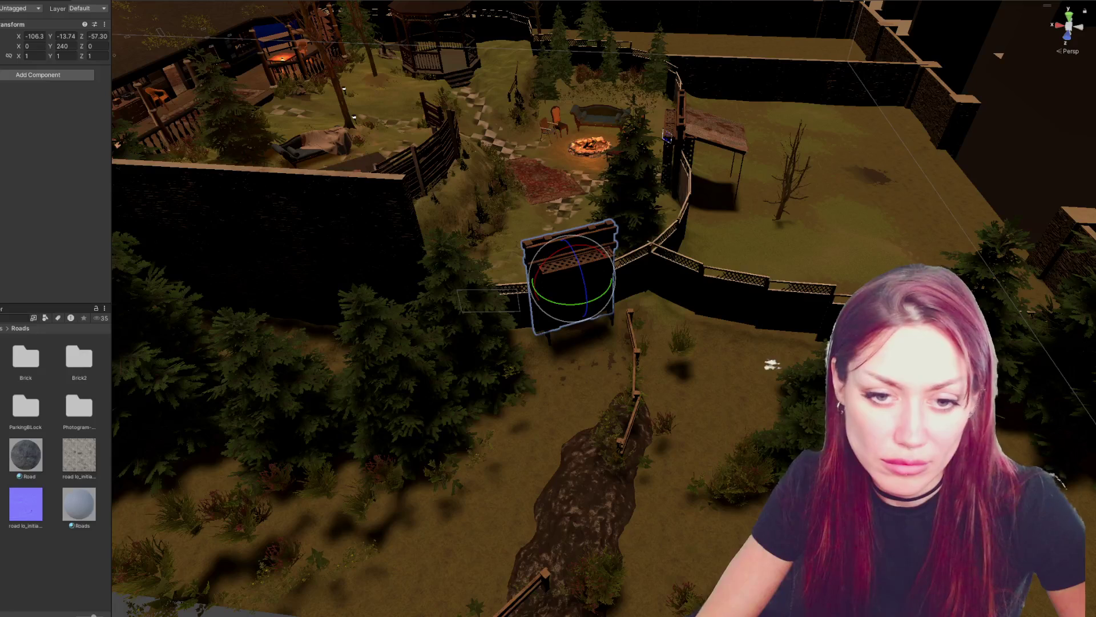
{"action": "scroll", "coordinate": [57, 471], "scroll_direction": "down", "scroll_amount": 1}
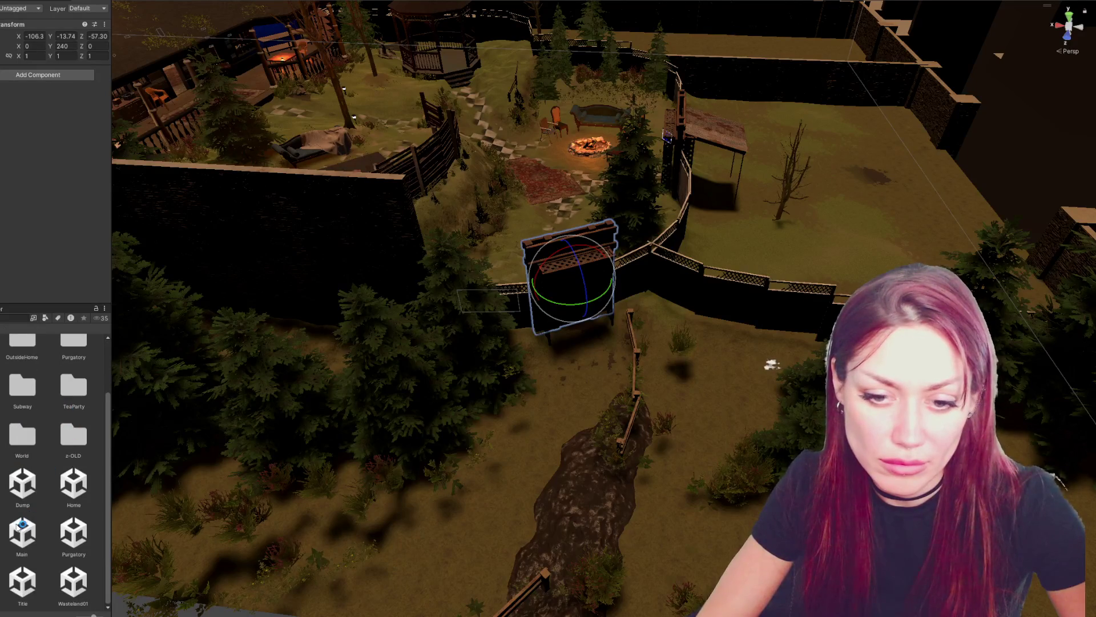
{"action": "right_click", "coordinate": [5, 586]}
{"action": "left_click", "coordinate": [17, 341]}
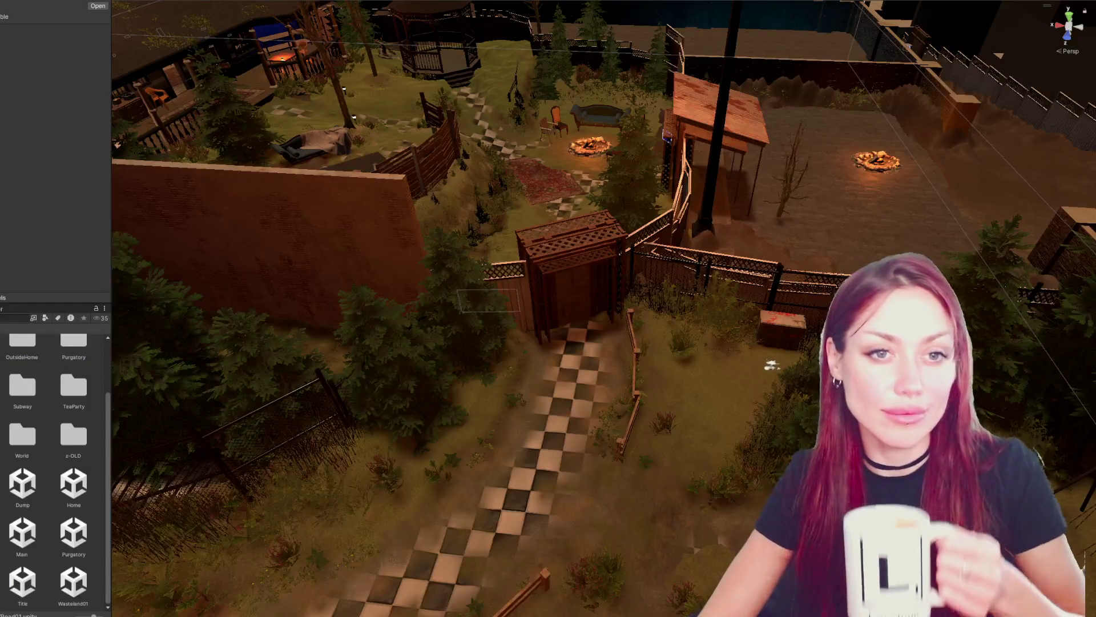
{"action": "left_click", "coordinate": [559, 247]}
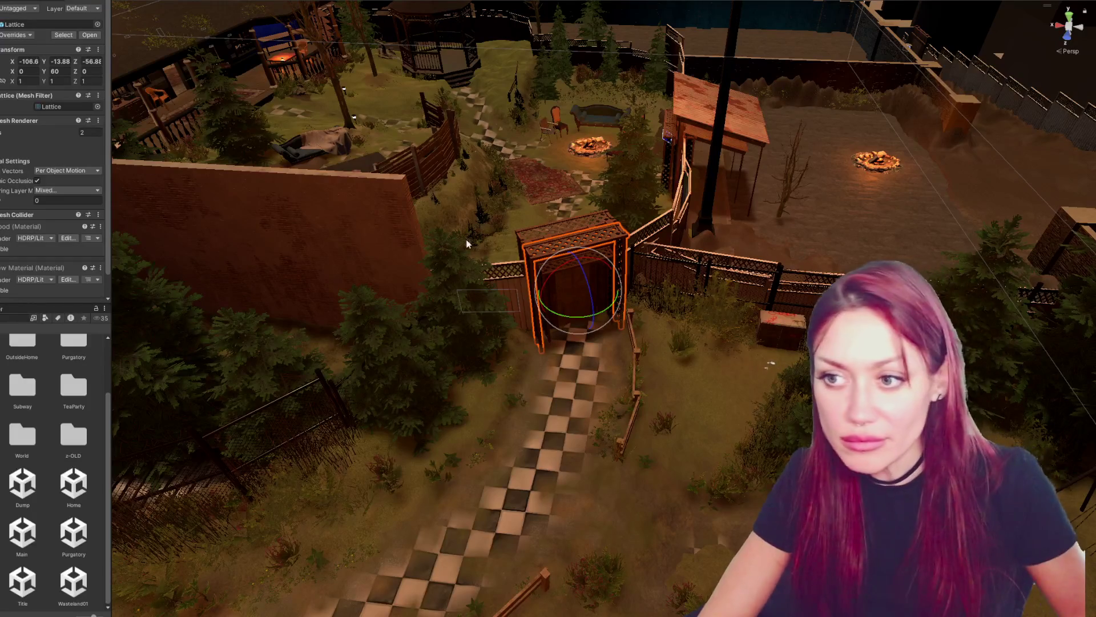
{"action": "scroll", "coordinate": [560, 228], "scroll_direction": "up", "scroll_amount": 3}
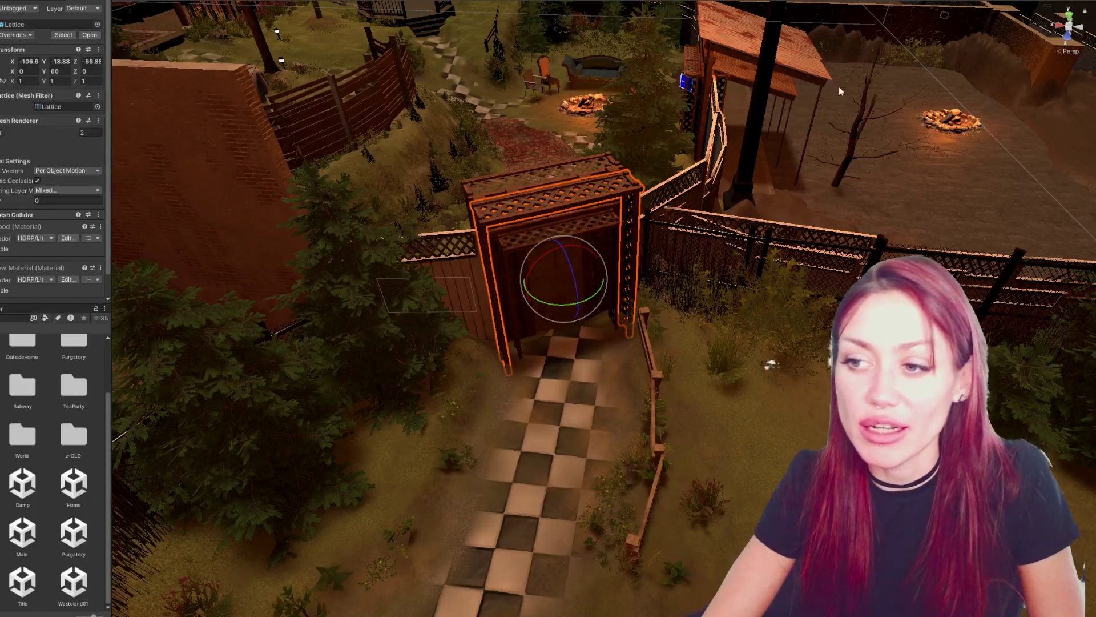
{"action": "scroll", "coordinate": [543, 281], "scroll_direction": "down", "scroll_amount": 5}
{"action": "scroll", "coordinate": [625, 324], "scroll_direction": "down", "scroll_amount": 3}
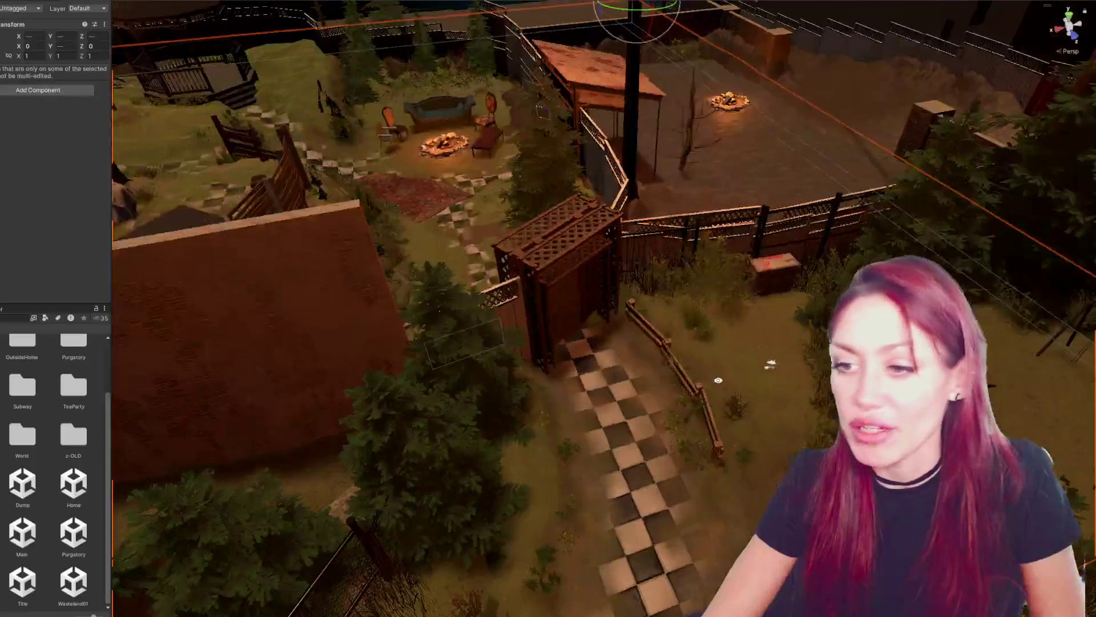
{"action": "scroll", "coordinate": [595, 284], "scroll_direction": "up", "scroll_amount": 3}
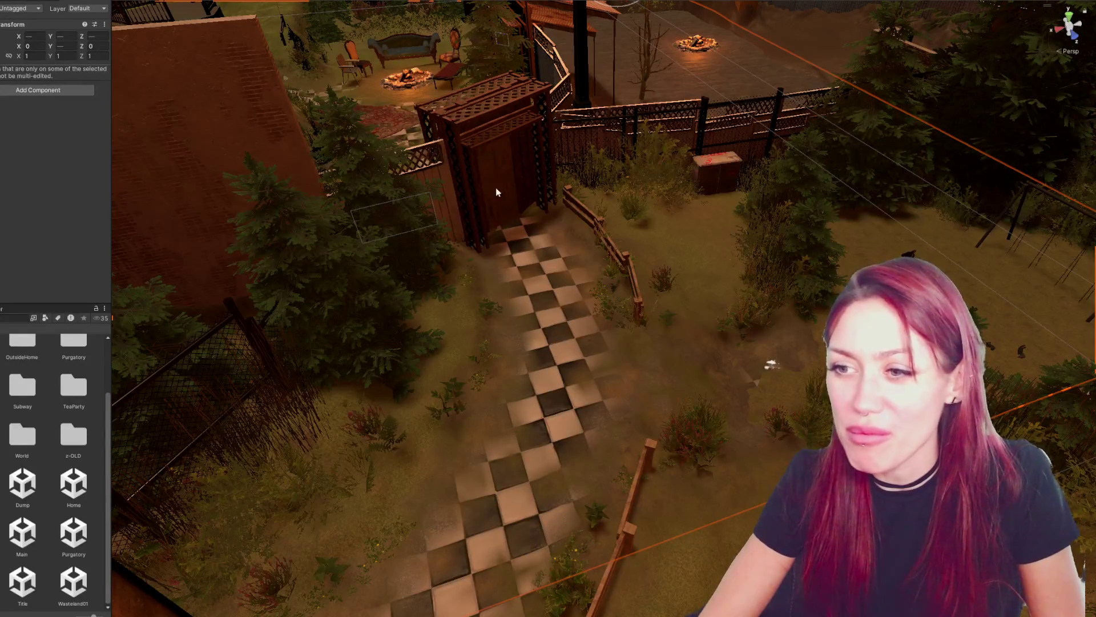
{"action": "mouse_move", "coordinate": [532, 220]}
{"action": "left_mouse_down"}
{"action": "mouse_move", "coordinate": [655, 181]}
{"action": "mouse_move", "coordinate": [640, 194]}
{"action": "mouse_move", "coordinate": [663, 211]}
{"action": "left_mouse_up"}
{"action": "scroll", "coordinate": [655, 181], "scroll_direction": "up", "scroll_amount": 2}
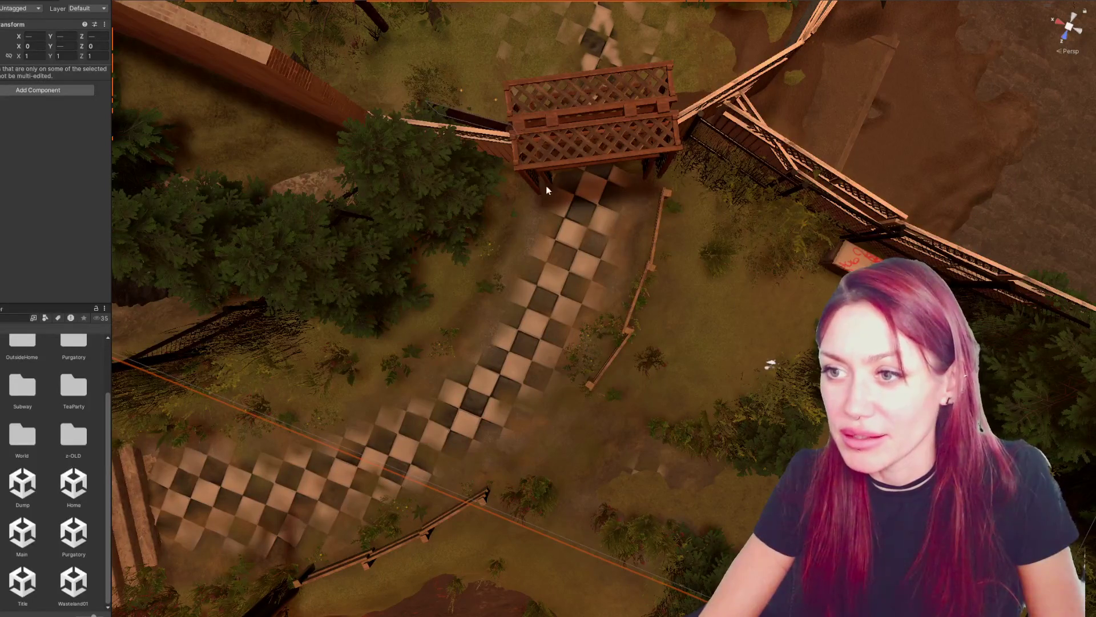
{"action": "left_click", "coordinate": [547, 153]}
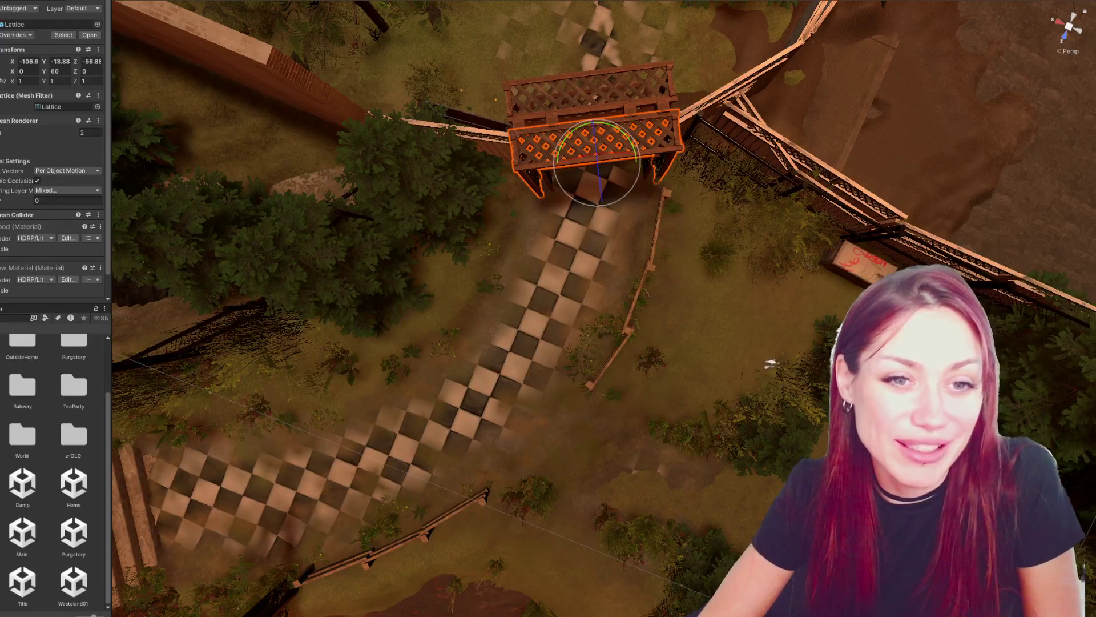
- Select the gate's lattice panels from an angled view and rotate them about Y
{"action": "scroll", "coordinate": [556, 197], "scroll_direction": "down", "scroll_amount": 5}
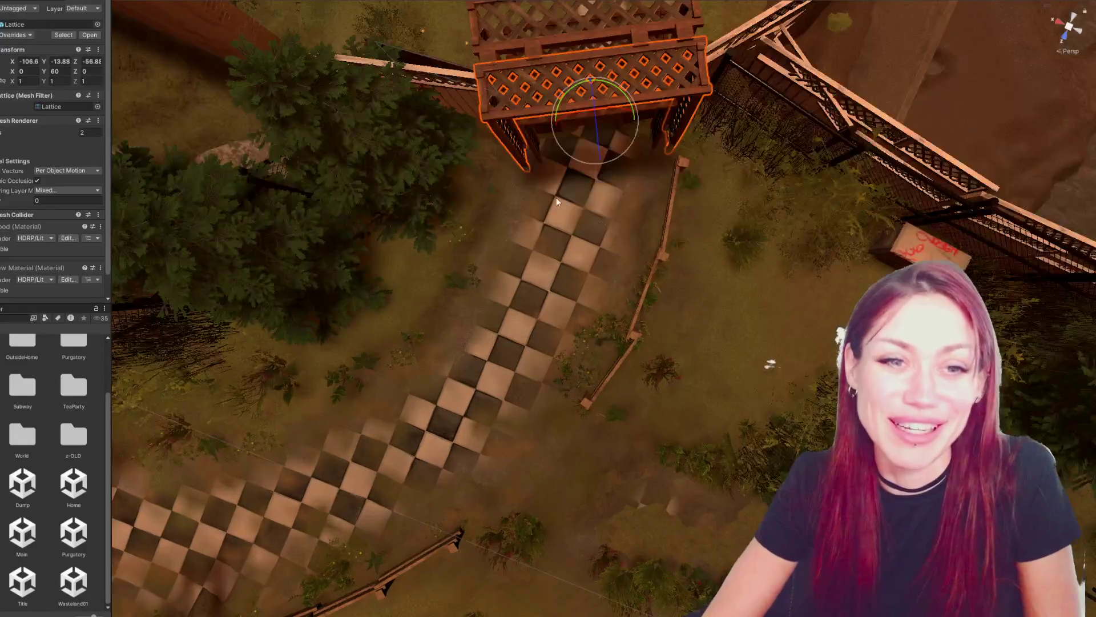
{"action": "mouse_move", "coordinate": [558, 188]}
{"action": "left_mouse_down"}
{"action": "mouse_move", "coordinate": [567, 167]}
{"action": "mouse_move", "coordinate": [370, 181]}
{"action": "left_mouse_up"}
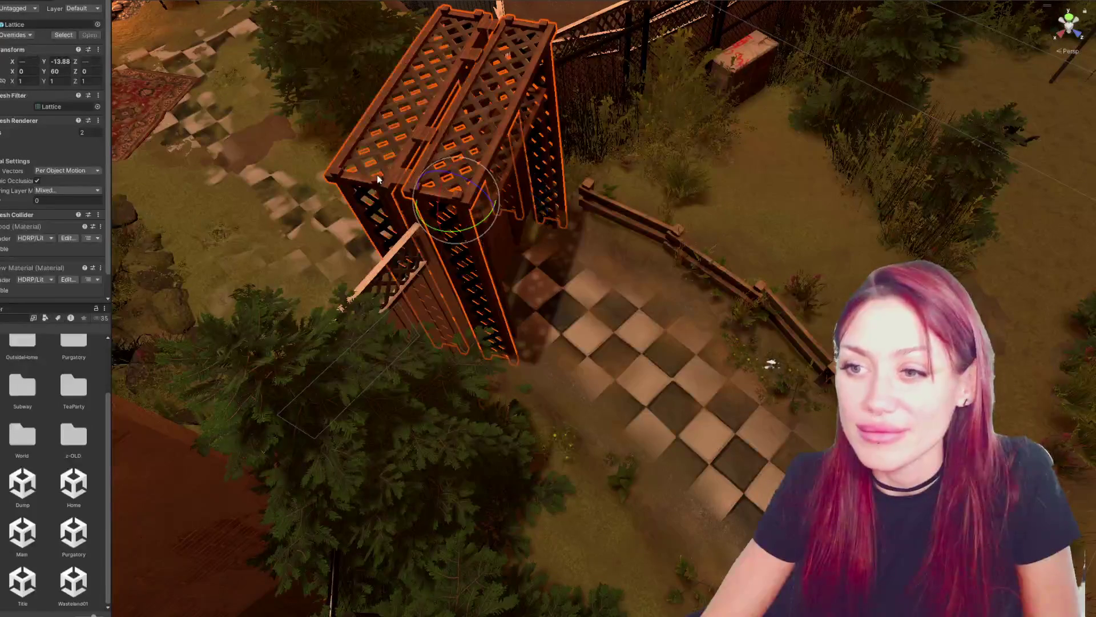
{"action": "left_click", "coordinate": [396, 180], "text": "shift"}
{"action": "left_click", "coordinate": [403, 179], "text": "shift"}
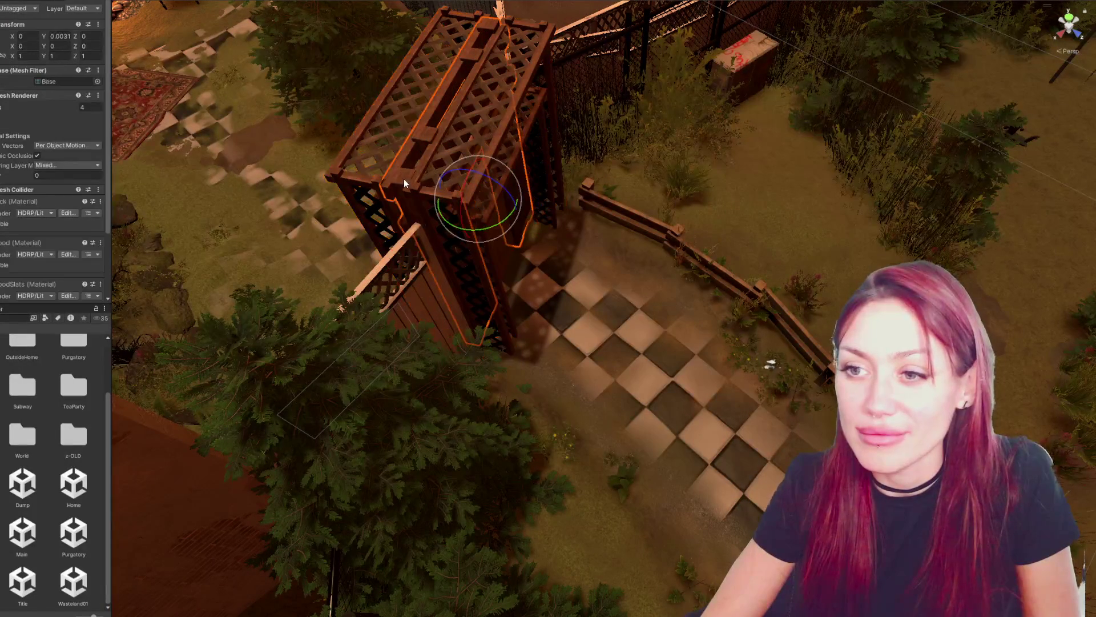
{"action": "left_click", "coordinate": [416, 192], "text": "shift"}
{"action": "left_click", "coordinate": [416, 193]}
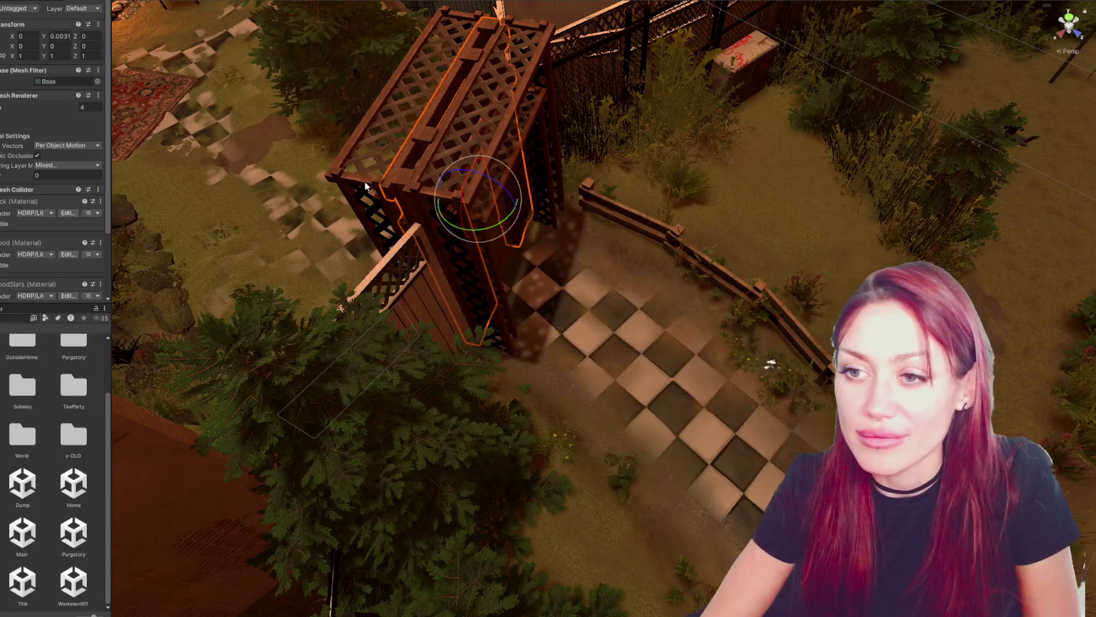
{"action": "left_click", "coordinate": [429, 195], "text": "shift"}
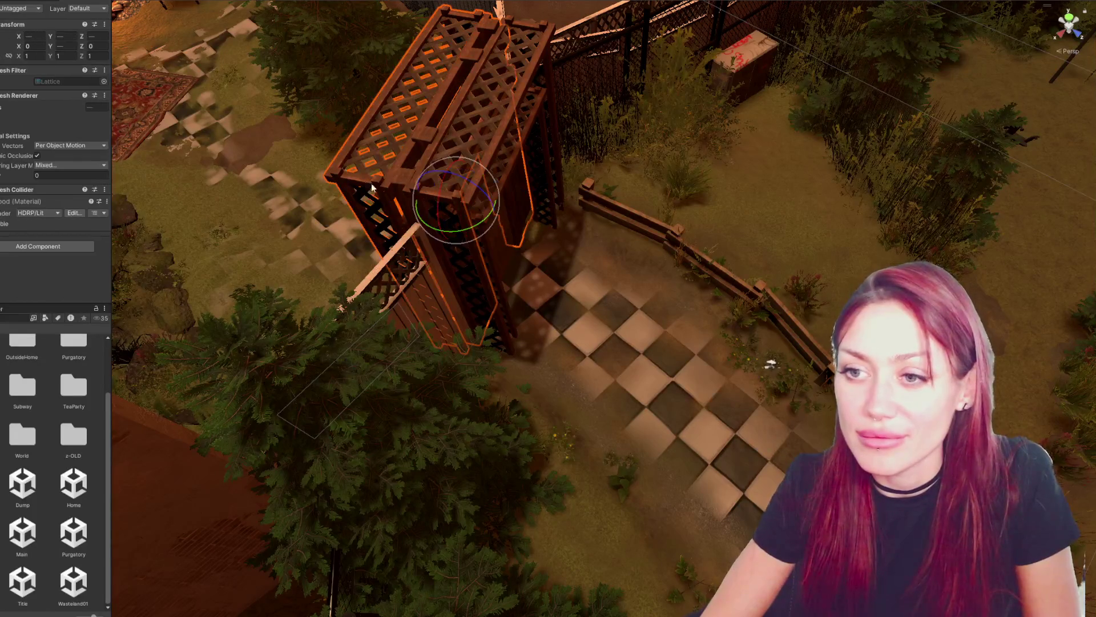
{"action": "left_click", "coordinate": [496, 128], "text": "shift"}
{"action": "mouse_move", "coordinate": [516, 245]}
{"action": "left_mouse_down"}
{"action": "mouse_move", "coordinate": [525, 239]}
{"action": "mouse_move", "coordinate": [514, 245]}
{"action": "left_mouse_up"}
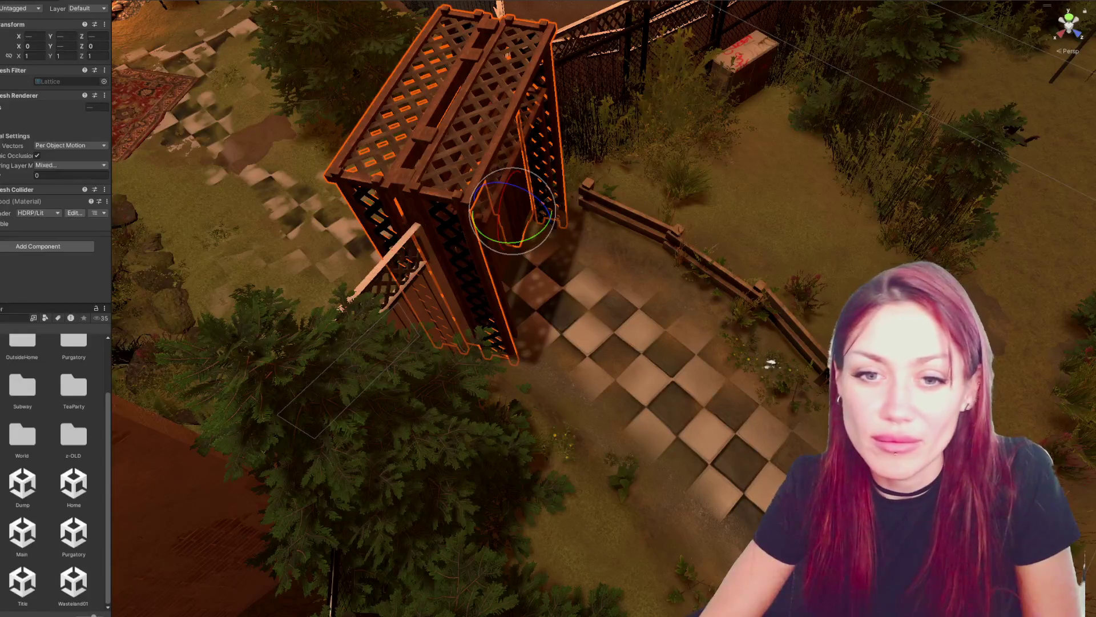
- Select the trellis gate group, then a lattice panel, viewing along the path
{"action": "left_click", "coordinate": [476, 200]}
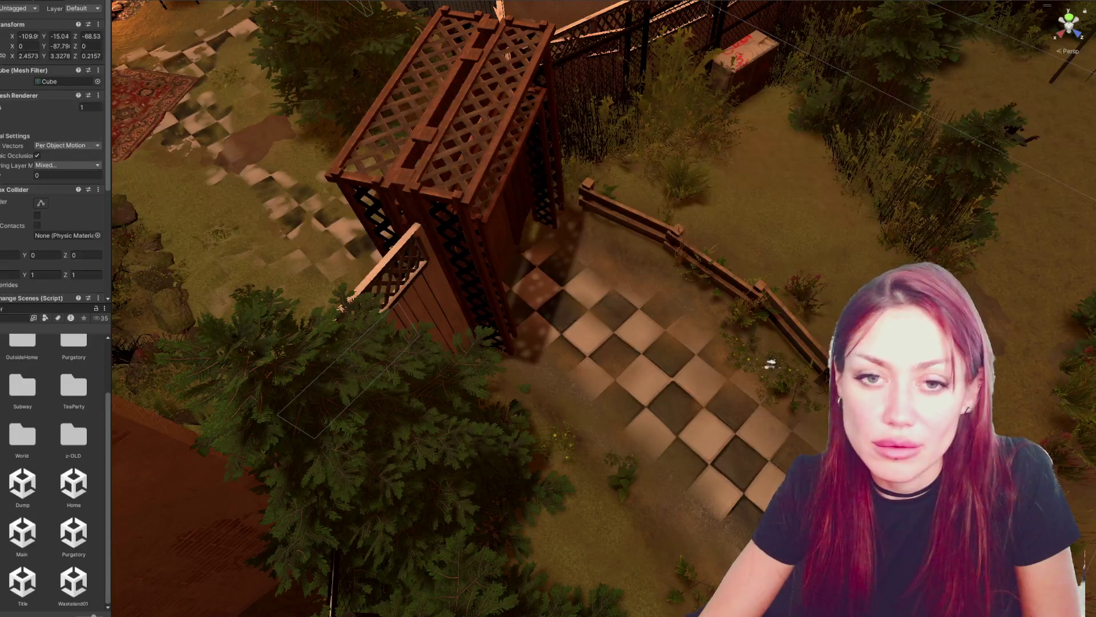
{"action": "left_click", "coordinate": [477, 199]}
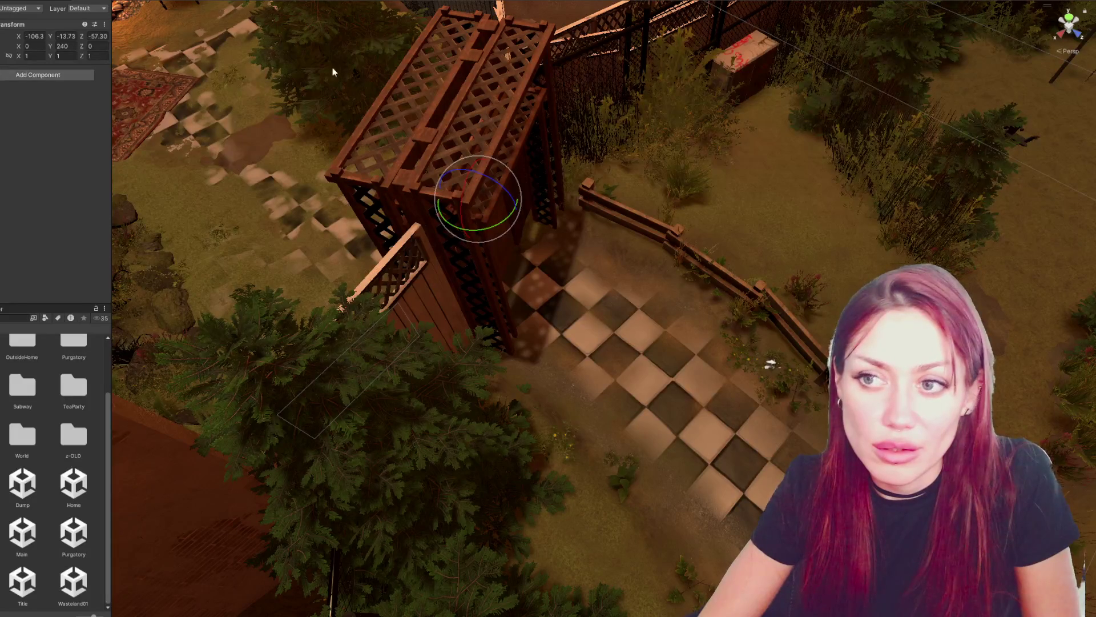
{"action": "left_click", "coordinate": [486, 136]}
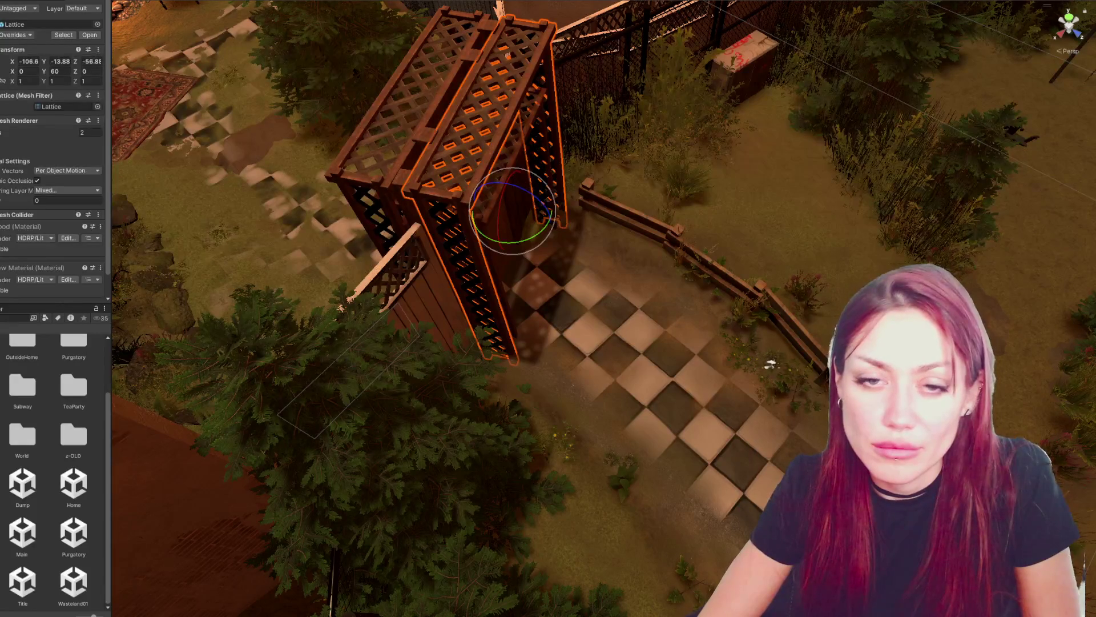
{"action": "left_click_drag", "start_coordinate": [400, 228], "coordinate": [483, 144]}
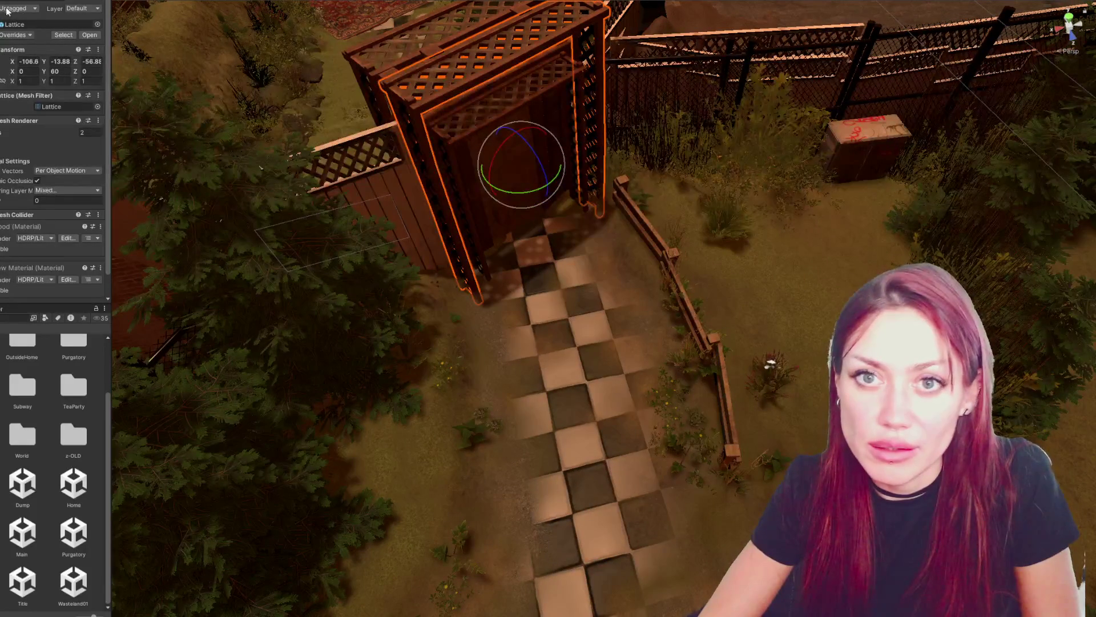
- Undo the lattice resizing and hide the lattice and base arches to inspect the gate
{"action": "left_click", "coordinate": [455, 135]}
{"action": "key", "text": "ctrl+z"}
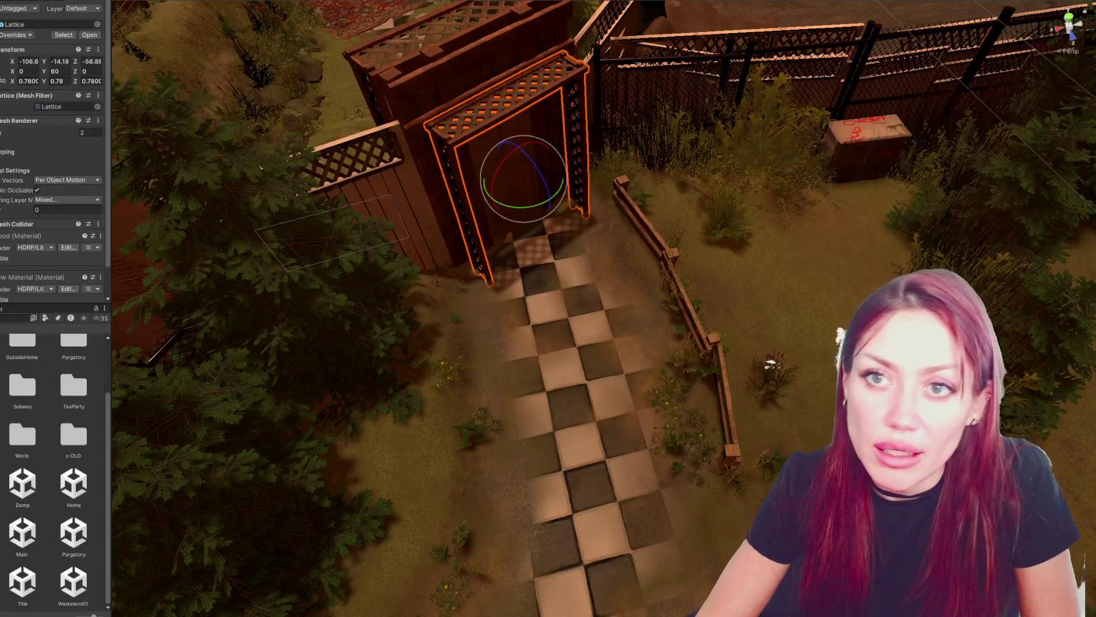
{"action": "key", "text": "h"}
{"action": "left_click", "coordinate": [423, 111]}
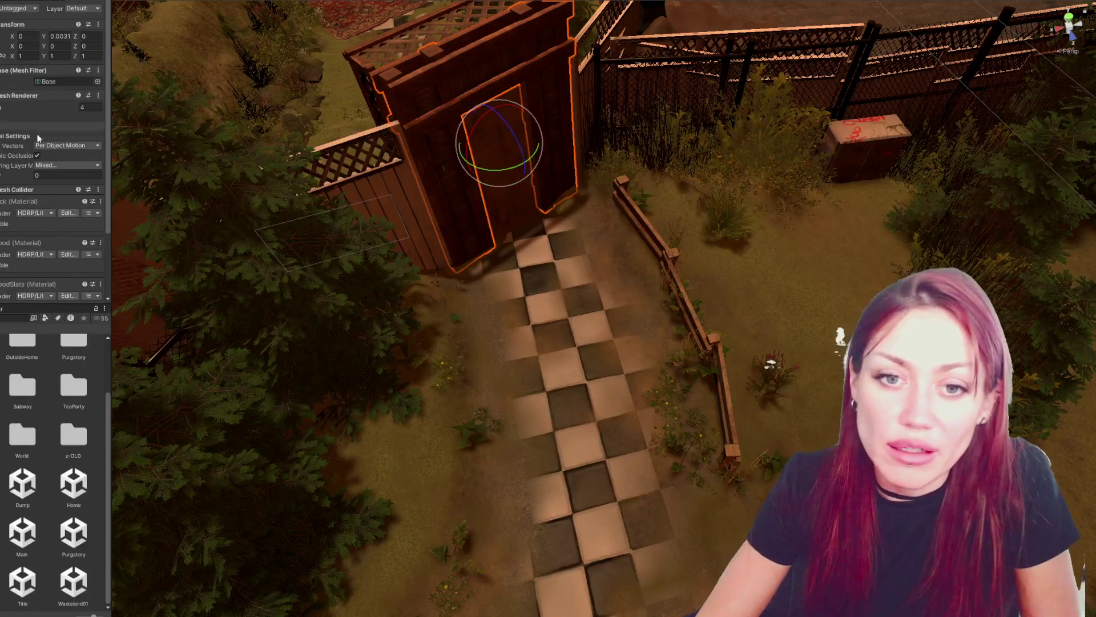
{"action": "key", "text": "h"}
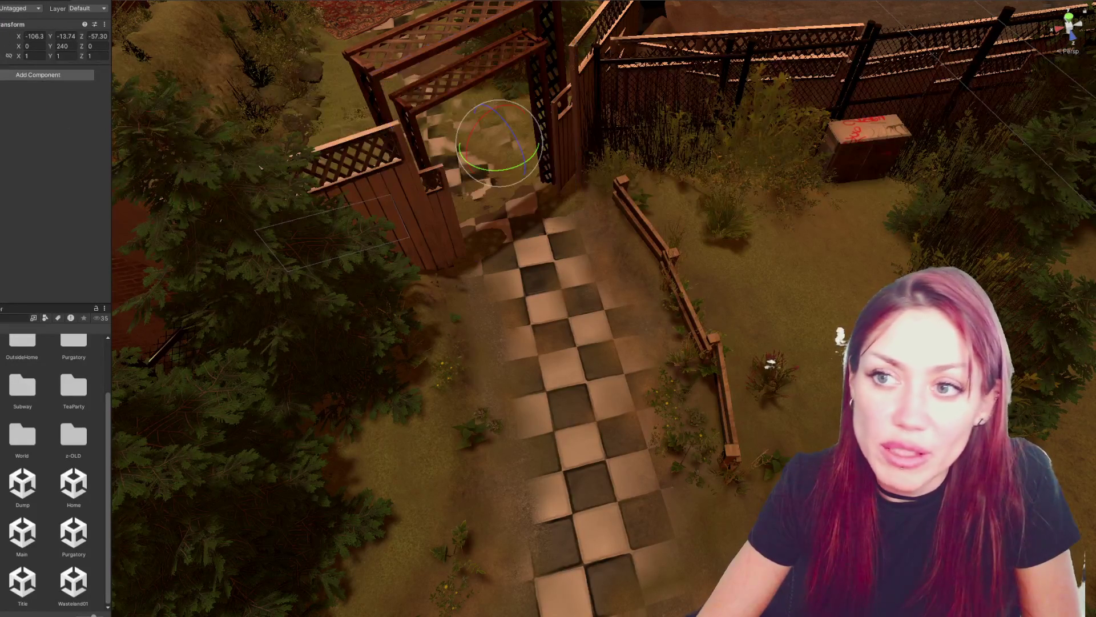
{"action": "left_click", "coordinate": [438, 101]}
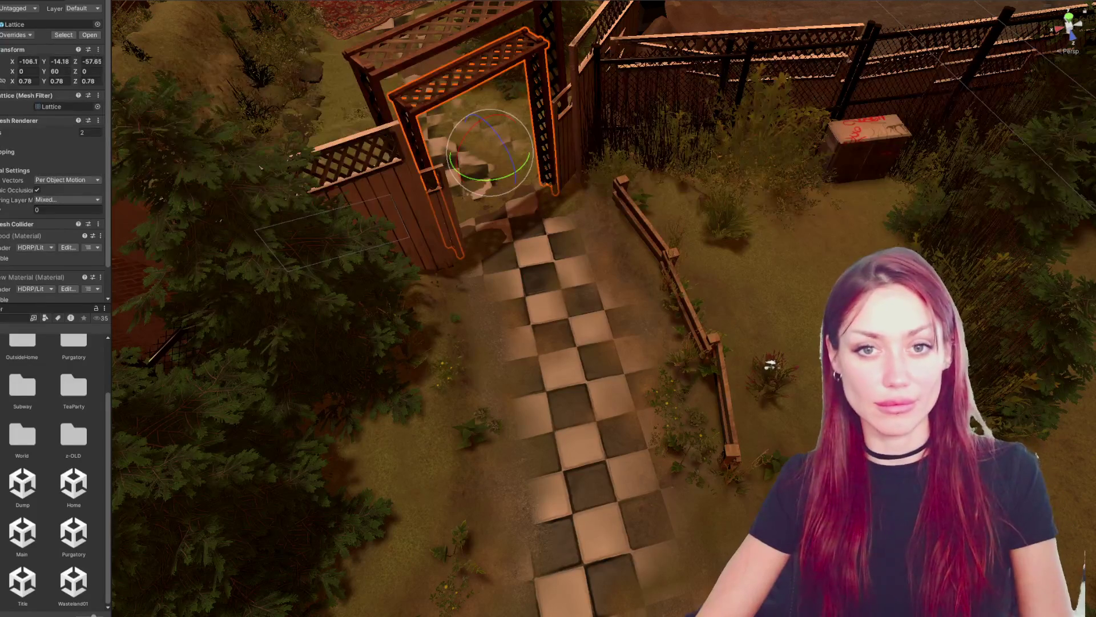
{"action": "key", "text": "ctrl+z"}
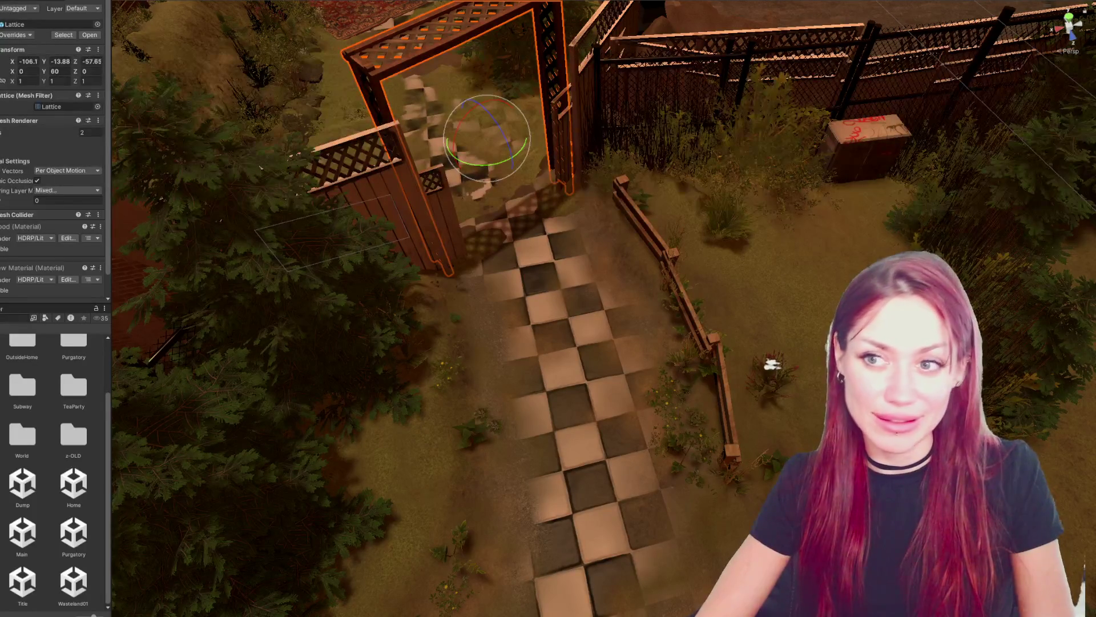
{"action": "key", "text": "h"}
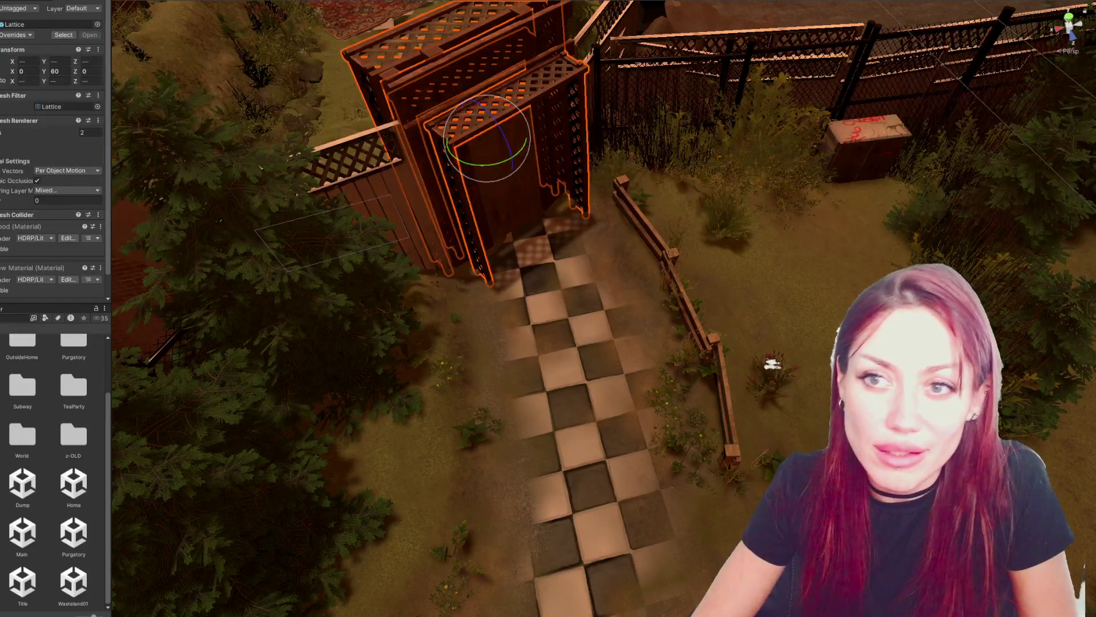
{"action": "mouse_move", "coordinate": [293, 151]}
{"action": "left_mouse_down"}
{"action": "mouse_move", "coordinate": [334, 114]}
{"action": "mouse_move", "coordinate": [12, 164]}
{"action": "left_mouse_up"}
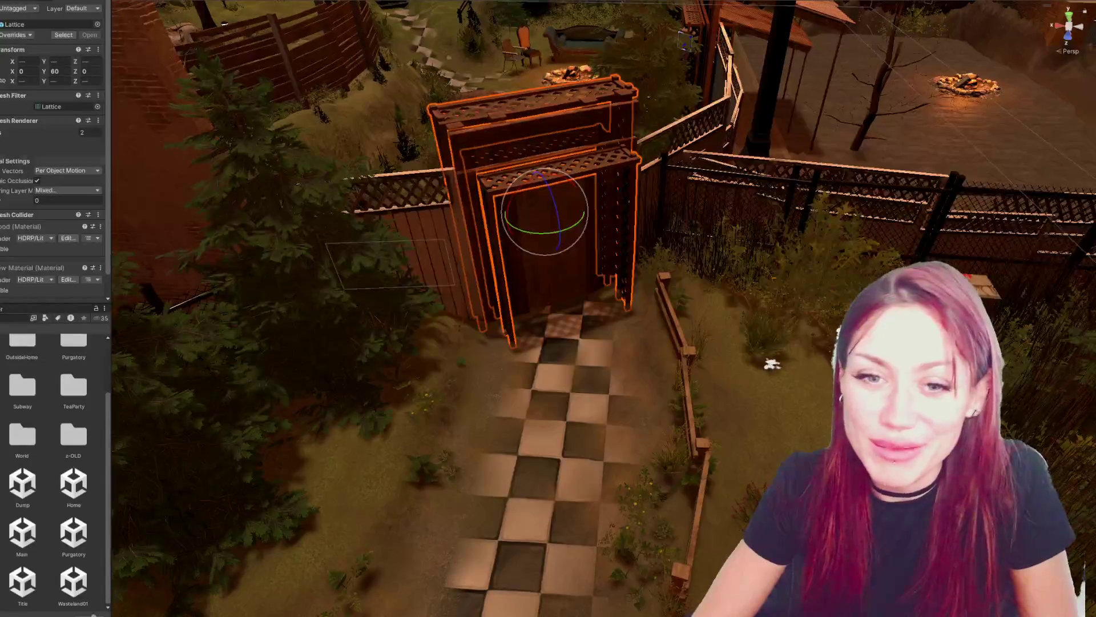
- Set the Lattice rotation Y to 180 and inspect the gate's parent and Lattice piece
{"action": "type", "text": "180"}
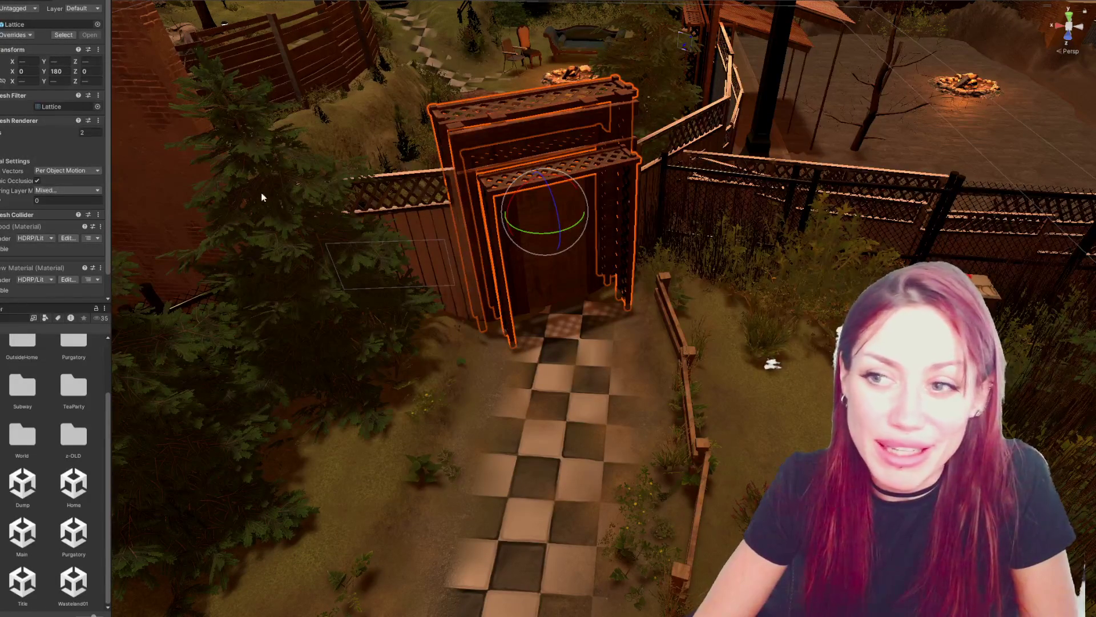
{"action": "mouse_move", "coordinate": [269, 191]}
{"action": "left_mouse_down"}
{"action": "mouse_move", "coordinate": [240, 172]}
{"action": "mouse_move", "coordinate": [217, 188]}
{"action": "mouse_move", "coordinate": [453, 271]}
{"action": "mouse_move", "coordinate": [400, 188]}
{"action": "left_mouse_up"}
{"action": "left_click_drag", "start_coordinate": [772, 363], "coordinate": [772, 364]}
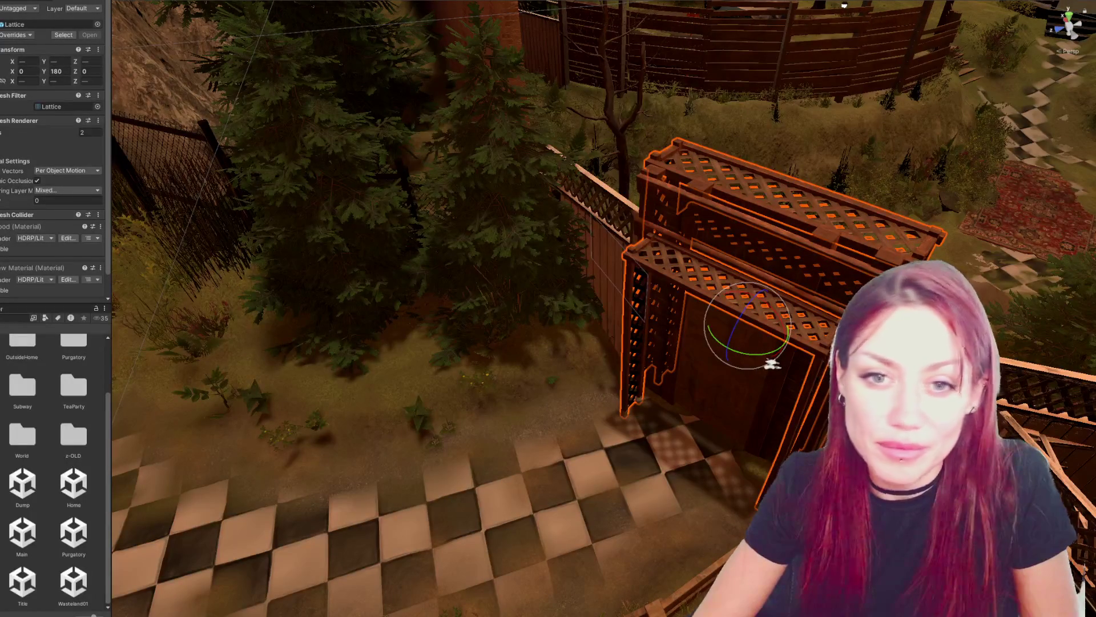
{"action": "left_click", "coordinate": [772, 364]}
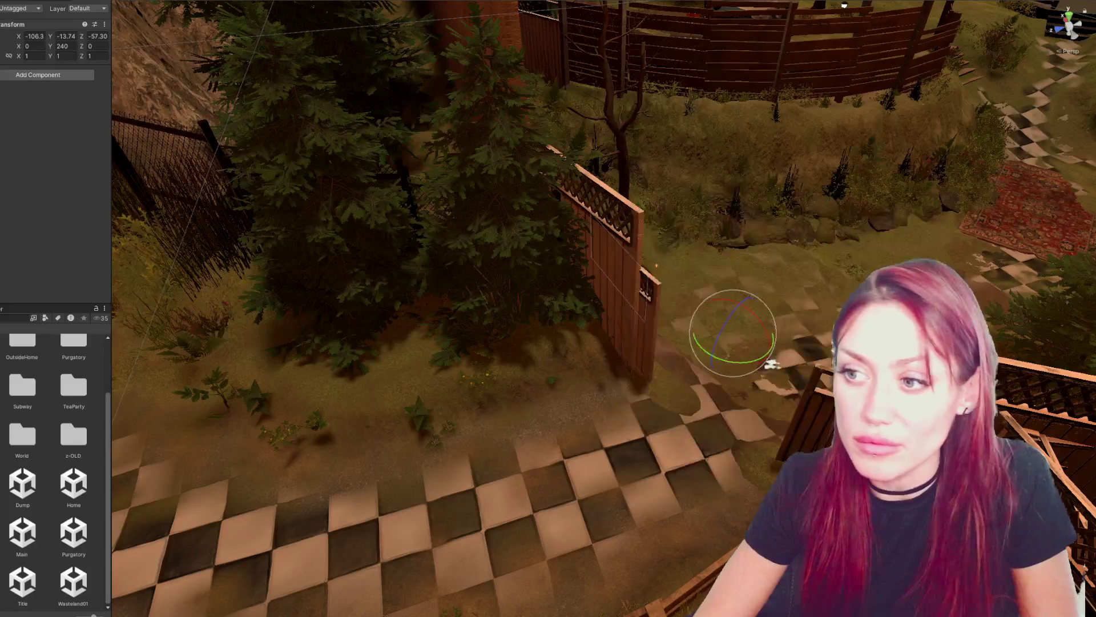
{"action": "mouse_move", "coordinate": [693, 365]}
{"action": "left_mouse_down"}
{"action": "mouse_move", "coordinate": [705, 380]}
{"action": "mouse_move", "coordinate": [694, 365]}
{"action": "left_mouse_up"}
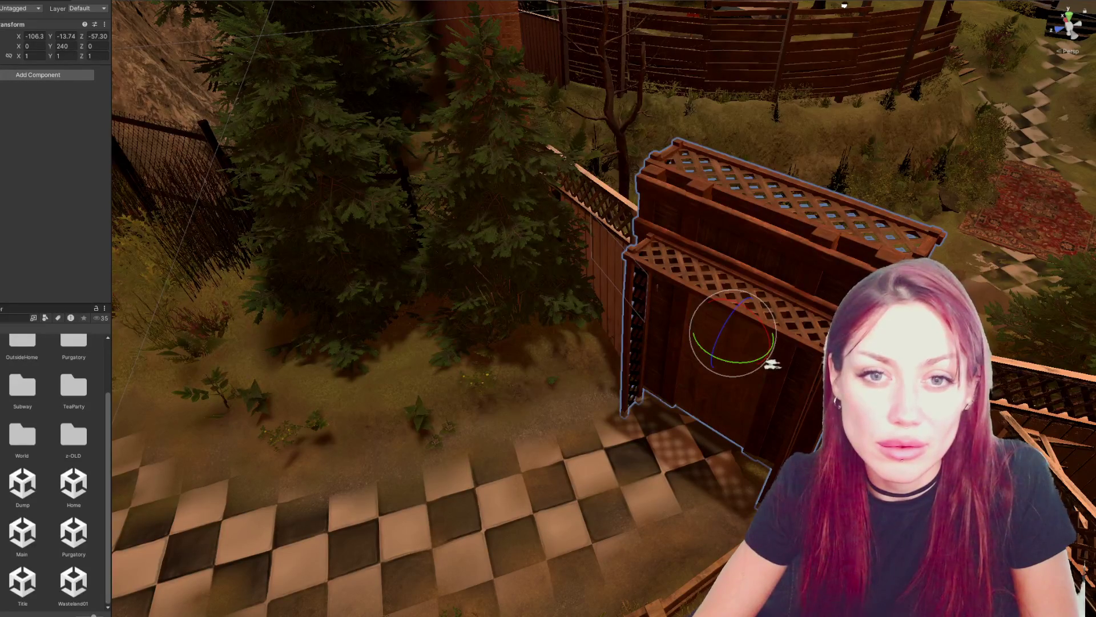
{"action": "left_click", "coordinate": [772, 365]}
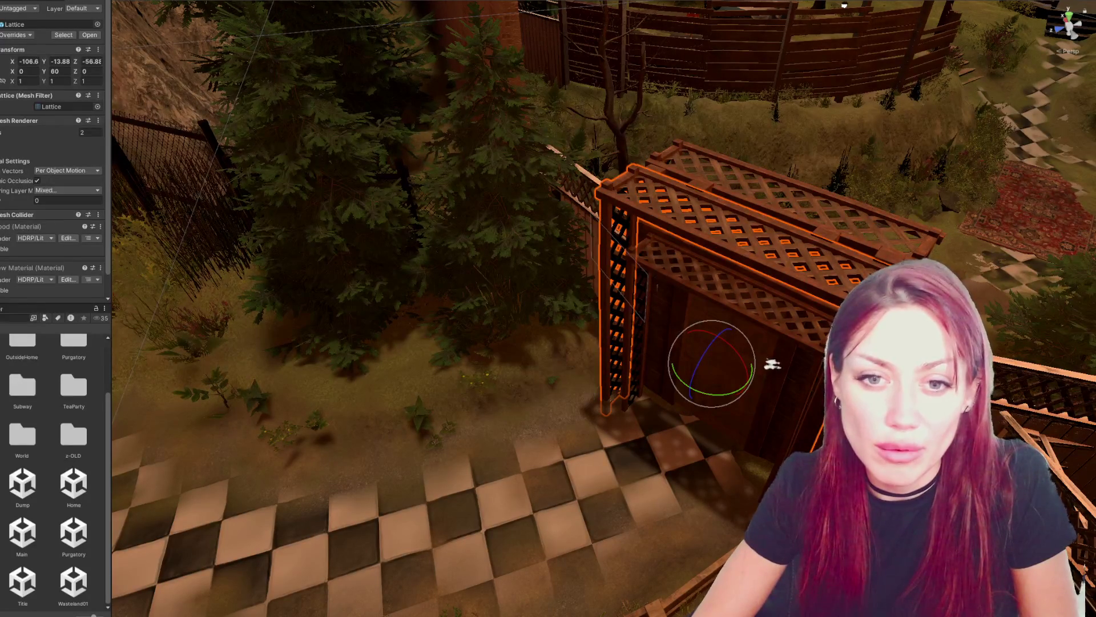
{"action": "left_click", "coordinate": [772, 364]}
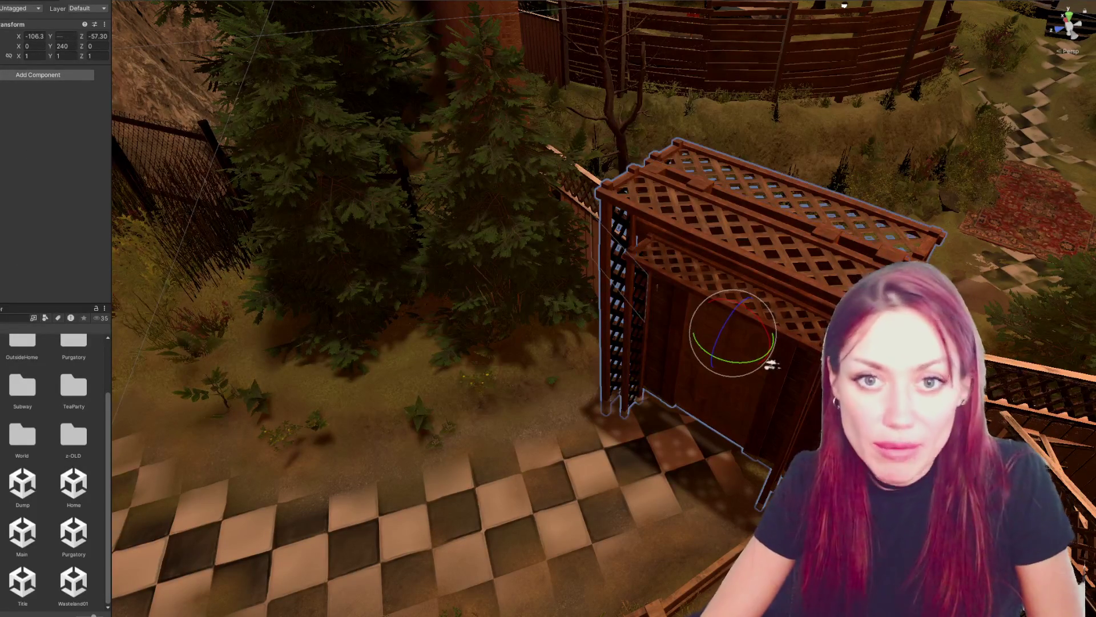
- Rotate the trellis gate about its vertical axis to face down the path
{"action": "mouse_move", "coordinate": [742, 361]}
{"action": "left_mouse_down"}
{"action": "mouse_move", "coordinate": [734, 365]}
{"action": "mouse_move", "coordinate": [588, 210]}
{"action": "mouse_move", "coordinate": [596, 214]}
{"action": "mouse_move", "coordinate": [548, 268]}
{"action": "mouse_move", "coordinate": [774, 375]}
{"action": "mouse_move", "coordinate": [782, 401]}
{"action": "left_mouse_up"}
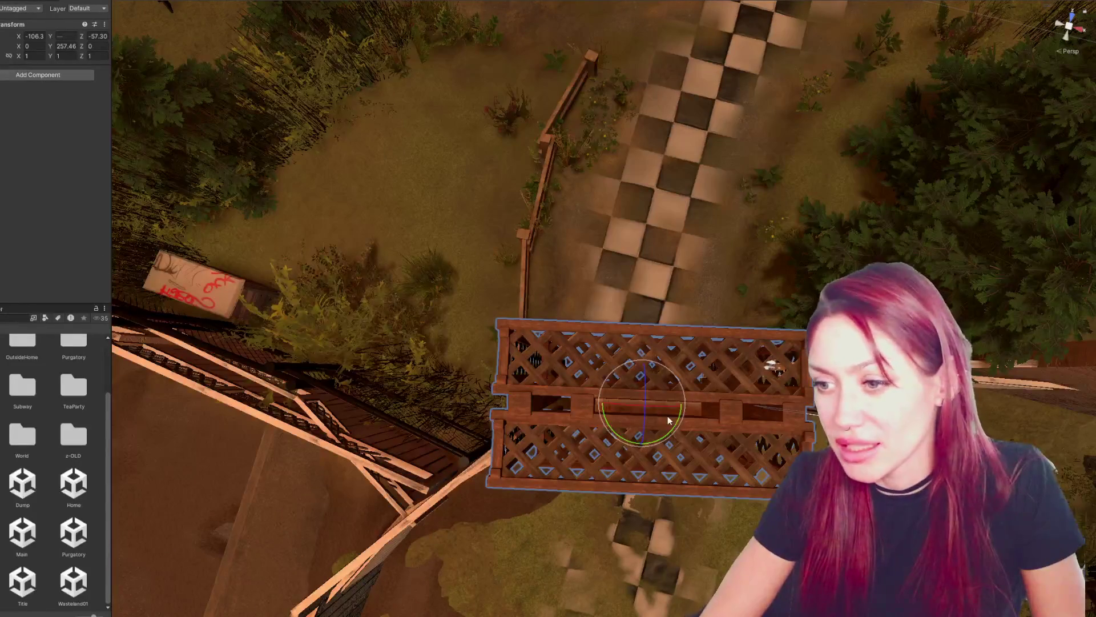
{"action": "mouse_move", "coordinate": [674, 419]}
{"action": "left_mouse_down"}
{"action": "mouse_move", "coordinate": [798, 331]}
{"action": "mouse_move", "coordinate": [765, 365]}
{"action": "left_mouse_up"}
{"action": "mouse_move", "coordinate": [677, 395]}
{"action": "left_mouse_down"}
{"action": "mouse_move", "coordinate": [680, 378]}
{"action": "mouse_move", "coordinate": [970, 96]}
{"action": "mouse_move", "coordinate": [695, 204]}
{"action": "left_mouse_up"}
{"action": "left_click_drag", "start_coordinate": [625, 215], "coordinate": [622, 217]}
{"action": "scroll", "coordinate": [622, 217], "scroll_direction": "down", "scroll_amount": 2}
{"action": "key", "text": "w"}
{"action": "mouse_move", "coordinate": [646, 313]}
{"action": "left_mouse_down"}
{"action": "mouse_move", "coordinate": [725, 282]}
{"action": "mouse_move", "coordinate": [648, 326]}
{"action": "mouse_move", "coordinate": [656, 325]}
{"action": "mouse_move", "coordinate": [574, 326]}
{"action": "mouse_move", "coordinate": [608, 303]}
{"action": "mouse_move", "coordinate": [593, 309]}
{"action": "mouse_move", "coordinate": [598, 279]}
{"action": "mouse_move", "coordinate": [545, 287]}
{"action": "left_mouse_up"}
{"action": "key", "text": "e"}
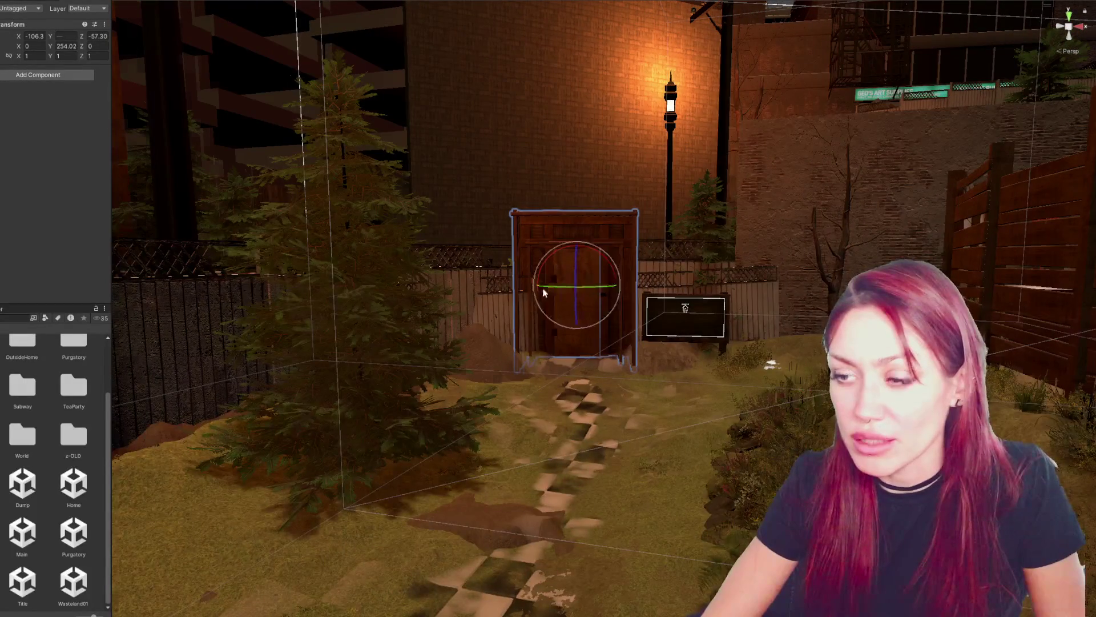
- Shift the trellis gate slightly left along X
{"action": "mouse_move", "coordinate": [993, 370]}
{"action": "left_mouse_down"}
{"action": "mouse_move", "coordinate": [591, 303]}
{"action": "mouse_move", "coordinate": [623, 346]}
{"action": "left_mouse_up"}
{"action": "key", "text": "w"}
{"action": "mouse_move", "coordinate": [675, 310]}
{"action": "left_mouse_down"}
{"action": "mouse_move", "coordinate": [653, 314]}
{"action": "mouse_move", "coordinate": [627, 344]}
{"action": "left_mouse_up"}
{"action": "key", "text": "e"}
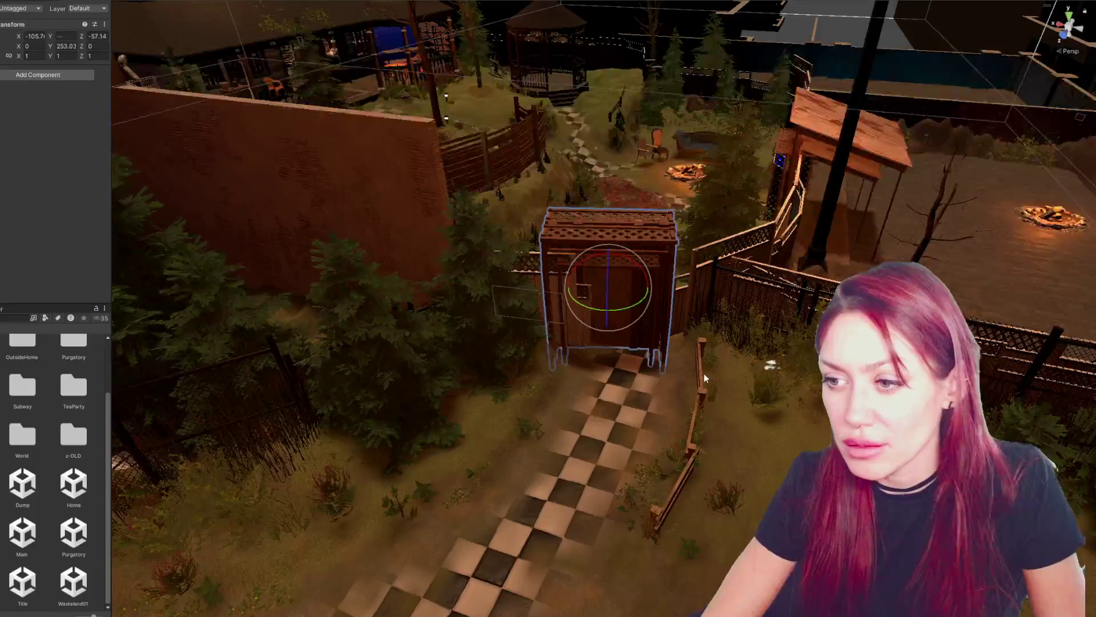
- Move and angle the Fence_Sparse_1 post beside the path
{"action": "left_click", "coordinate": [708, 394]}
{"action": "mouse_move", "coordinate": [732, 398]}
{"action": "left_mouse_down"}
{"action": "mouse_move", "coordinate": [721, 381]}
{"action": "mouse_move", "coordinate": [649, 378]}
{"action": "mouse_move", "coordinate": [702, 466]}
{"action": "mouse_move", "coordinate": [665, 430]}
{"action": "mouse_move", "coordinate": [694, 539]}
{"action": "left_mouse_up"}
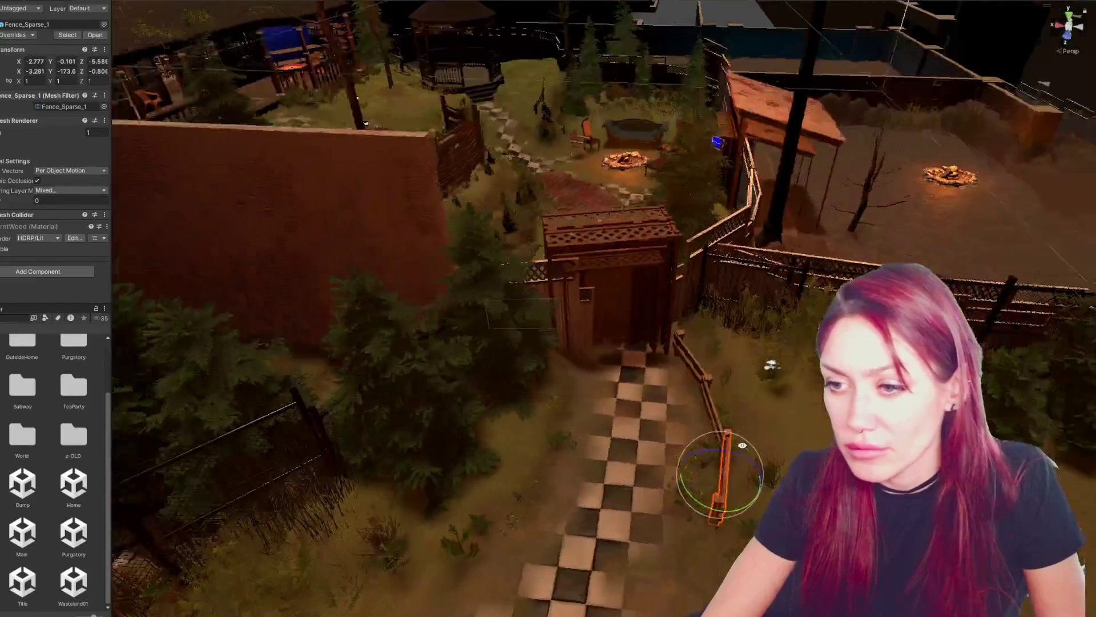
{"action": "mouse_move", "coordinate": [743, 445]}
{"action": "left_mouse_down"}
{"action": "mouse_move", "coordinate": [584, 252]}
{"action": "mouse_move", "coordinate": [507, 276]}
{"action": "left_mouse_up"}
{"action": "left_click", "coordinate": [517, 268]}
{"action": "scroll", "coordinate": [520, 269], "scroll_direction": "up", "scroll_amount": 4}
- Move Fence Lattice 1 left until it snaps against the gate
{"action": "left_click", "coordinate": [554, 282]}
{"action": "key", "text": "w"}
{"action": "left_click_drag", "start_coordinate": [410, 403], "coordinate": [361, 403]}
{"action": "left_click_drag", "start_coordinate": [520, 360], "coordinate": [549, 351]}
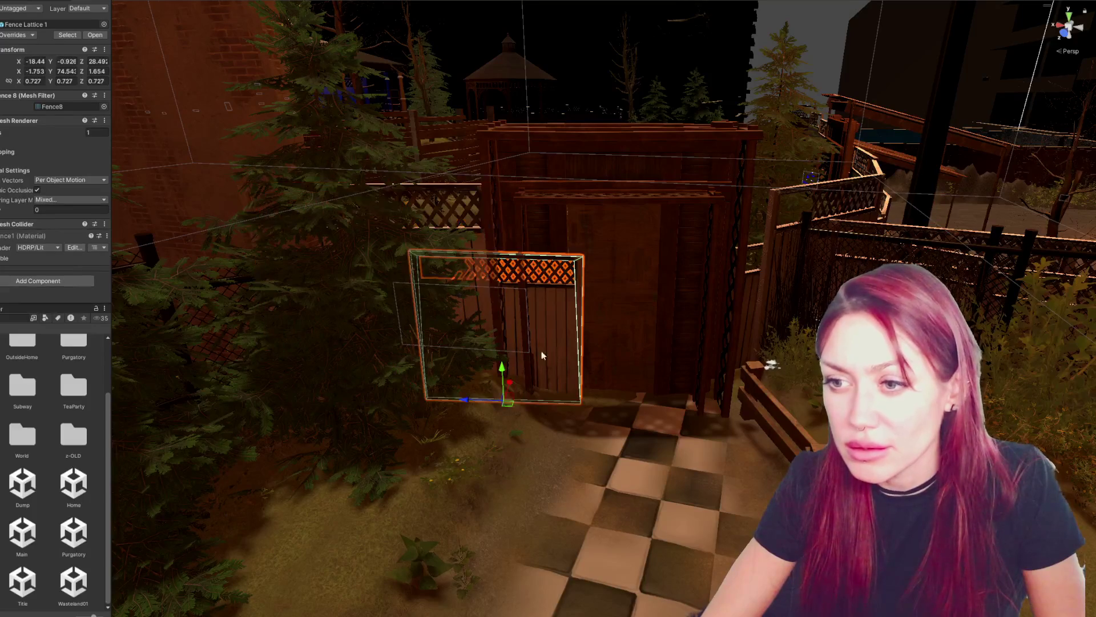
{"action": "mouse_move", "coordinate": [465, 402]}
{"action": "left_mouse_down"}
{"action": "mouse_move", "coordinate": [386, 400]}
{"action": "mouse_move", "coordinate": [395, 400]}
{"action": "left_mouse_up"}
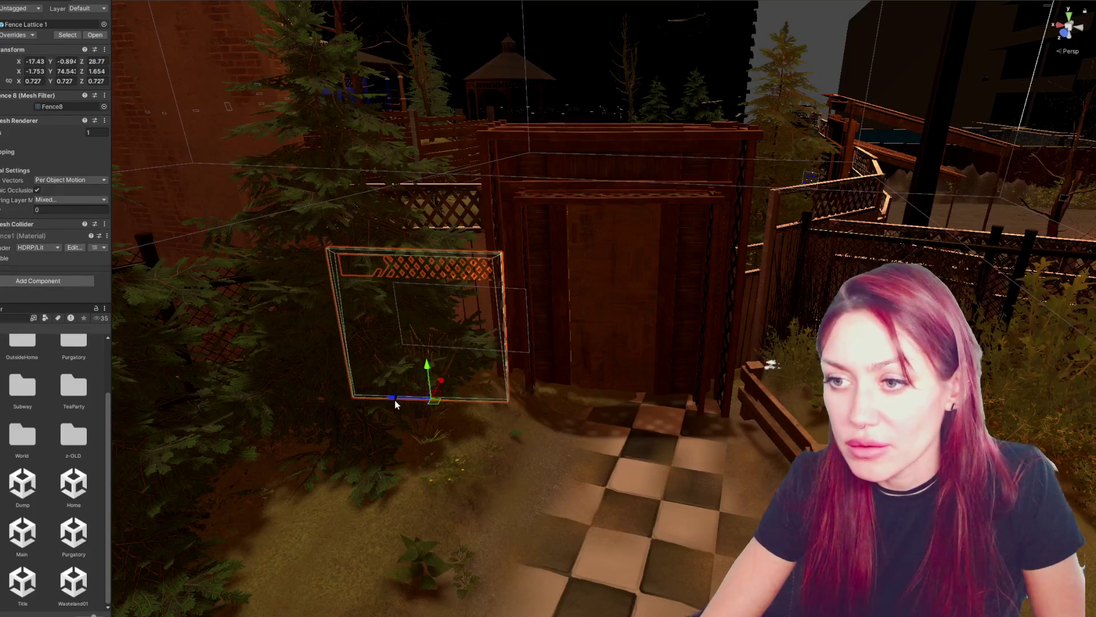
{"action": "key", "text": "f"}
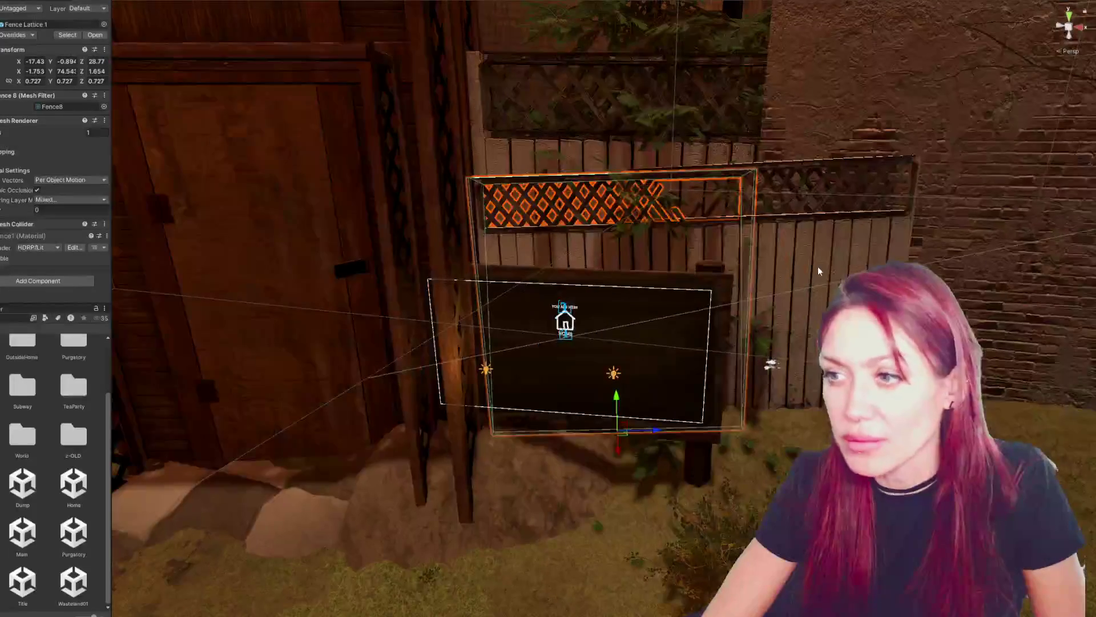
{"action": "scroll", "coordinate": [741, 245], "scroll_direction": "down", "scroll_amount": 2}
{"action": "mouse_move", "coordinate": [741, 246]}
{"action": "left_mouse_down"}
{"action": "mouse_move", "coordinate": [508, 303]}
{"action": "mouse_move", "coordinate": [469, 410]}
{"action": "mouse_move", "coordinate": [457, 415]}
{"action": "mouse_move", "coordinate": [474, 394]}
{"action": "mouse_move", "coordinate": [400, 400]}
{"action": "mouse_move", "coordinate": [334, 417]}
{"action": "mouse_move", "coordinate": [317, 444]}
{"action": "mouse_move", "coordinate": [811, 283]}
{"action": "left_mouse_up"}
- Shift and rotate the adjacent fence frame so it lines up with the lattice panel
{"action": "left_click", "coordinate": [811, 282]}
{"action": "key", "text": "f"}
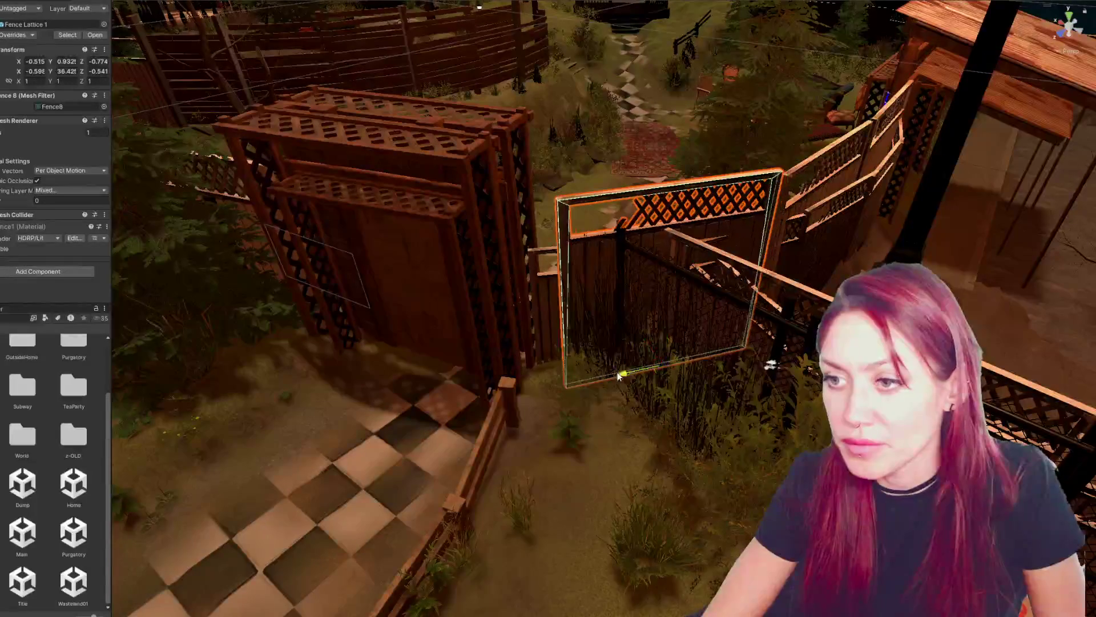
{"action": "mouse_move", "coordinate": [594, 376]}
{"action": "left_mouse_down"}
{"action": "mouse_move", "coordinate": [579, 384]}
{"action": "mouse_move", "coordinate": [602, 395]}
{"action": "left_mouse_up"}
{"action": "key", "text": "e"}
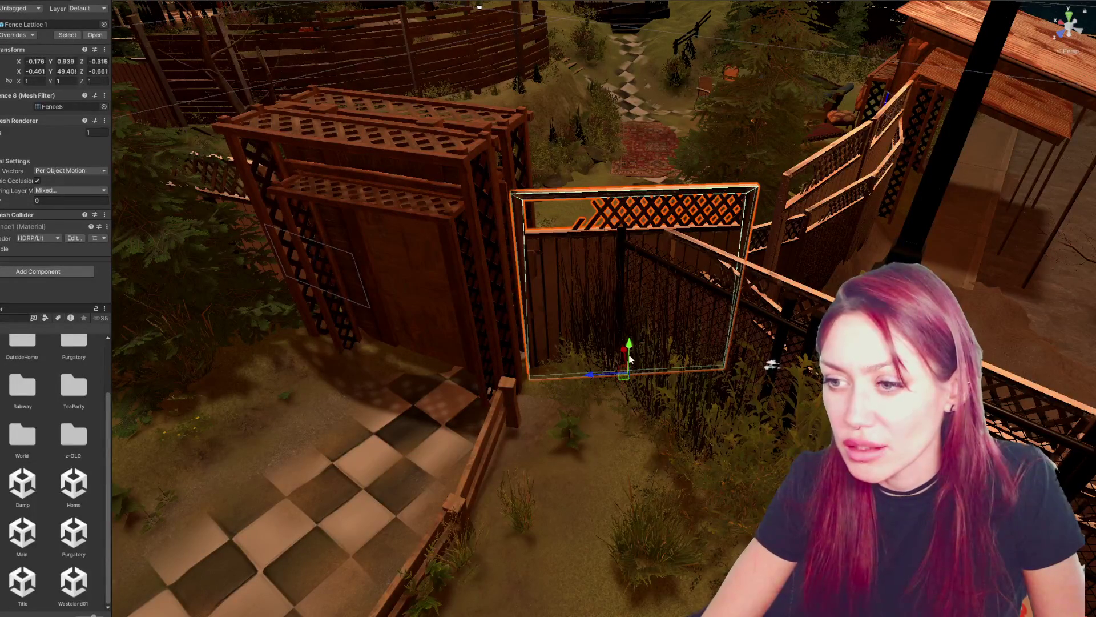
{"action": "mouse_move", "coordinate": [627, 354]}
{"action": "left_mouse_down"}
{"action": "mouse_move", "coordinate": [553, 237]}
{"action": "mouse_move", "coordinate": [275, 250]}
{"action": "mouse_move", "coordinate": [319, 252]}
{"action": "left_mouse_up"}
{"action": "key", "text": "e"}
{"action": "left_click_drag", "start_coordinate": [598, 396], "coordinate": [608, 396]}
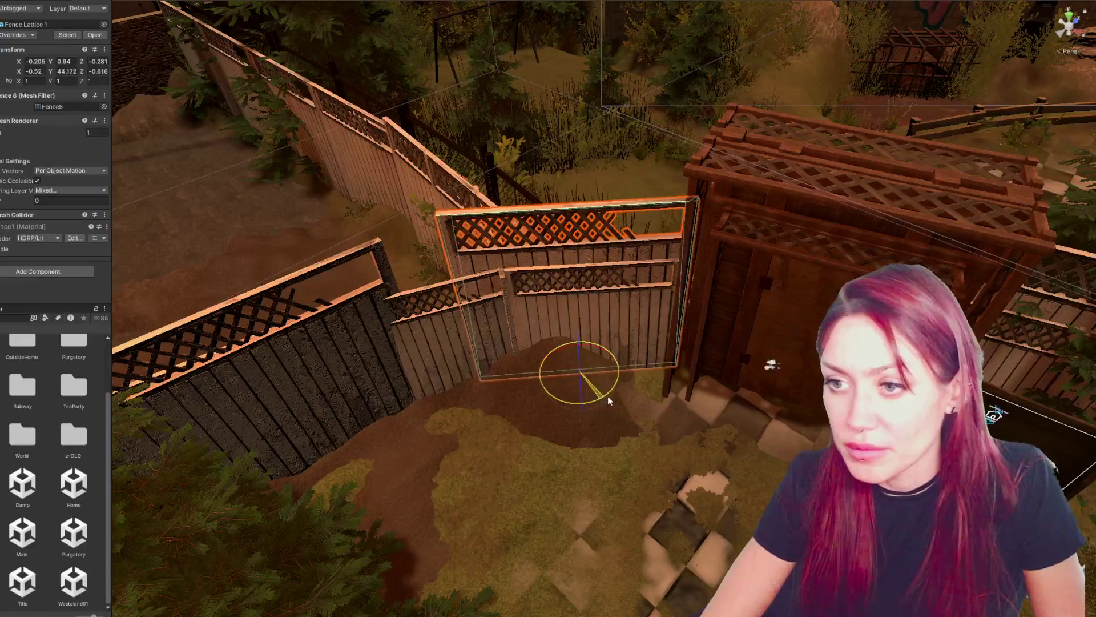
{"action": "mouse_move", "coordinate": [542, 364]}
{"action": "left_mouse_down"}
{"action": "mouse_move", "coordinate": [657, 365]}
{"action": "mouse_move", "coordinate": [525, 358]}
{"action": "mouse_move", "coordinate": [571, 354]}
{"action": "mouse_move", "coordinate": [697, 289]}
{"action": "mouse_move", "coordinate": [656, 267]}
{"action": "mouse_move", "coordinate": [628, 274]}
{"action": "left_mouse_up"}
- Select the middle and right fence panels together and frame them in view
{"action": "left_click", "coordinate": [245, 286], "text": "shift"}
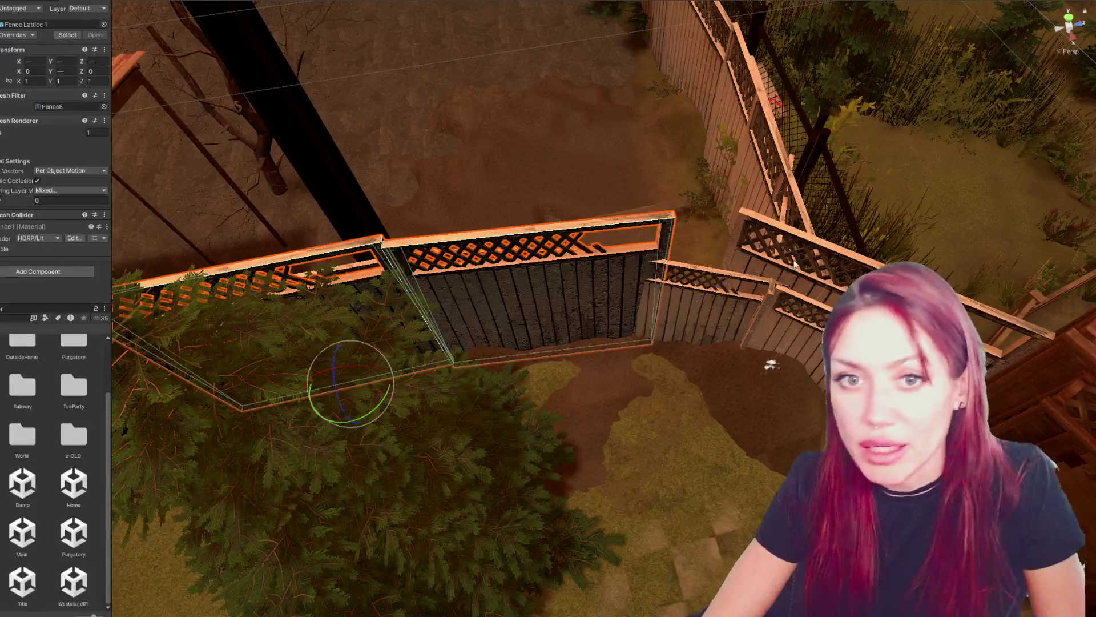
{"action": "left_click", "coordinate": [765, 160], "text": "shift"}
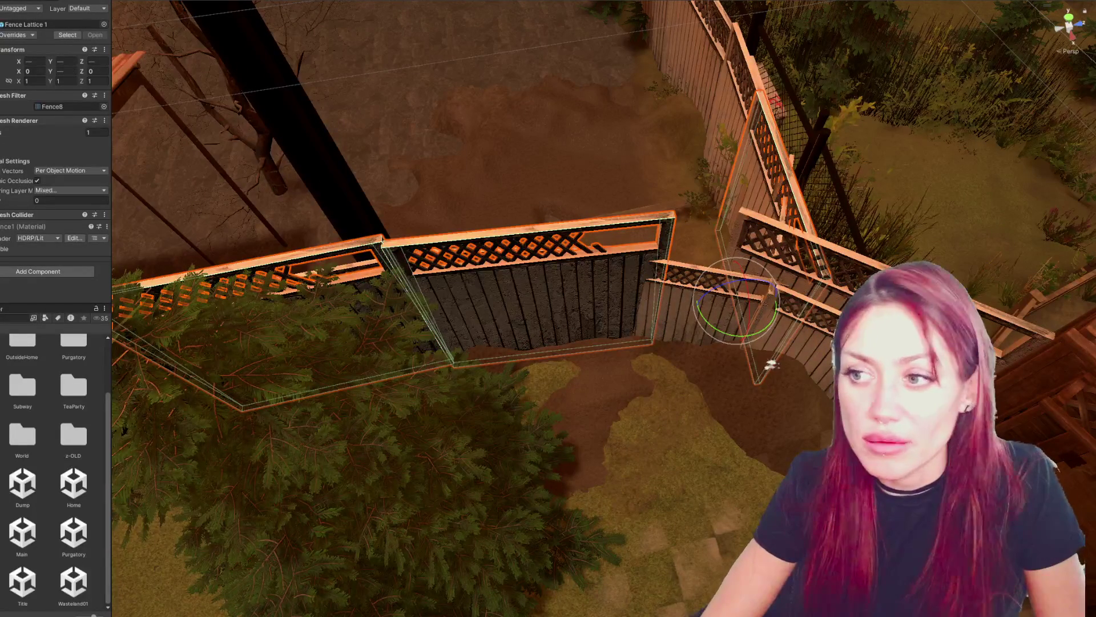
{"action": "left_click", "coordinate": [788, 240]}
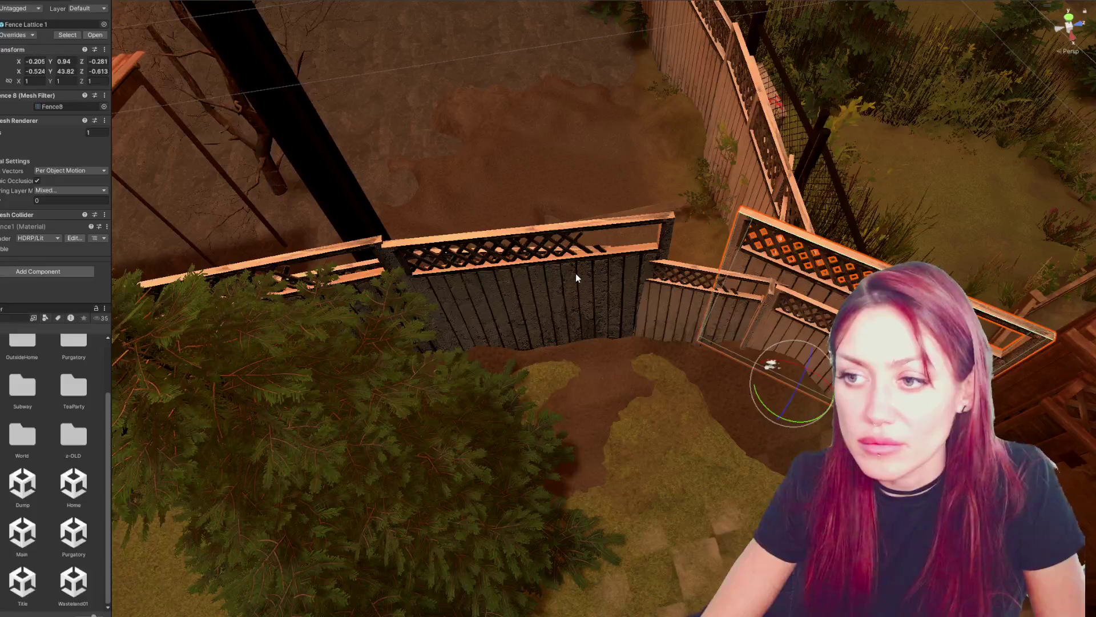
{"action": "left_click", "coordinate": [411, 274], "text": "shift"}
{"action": "left_click", "coordinate": [359, 251], "text": "shift"}
{"action": "key", "text": "shift+d"}
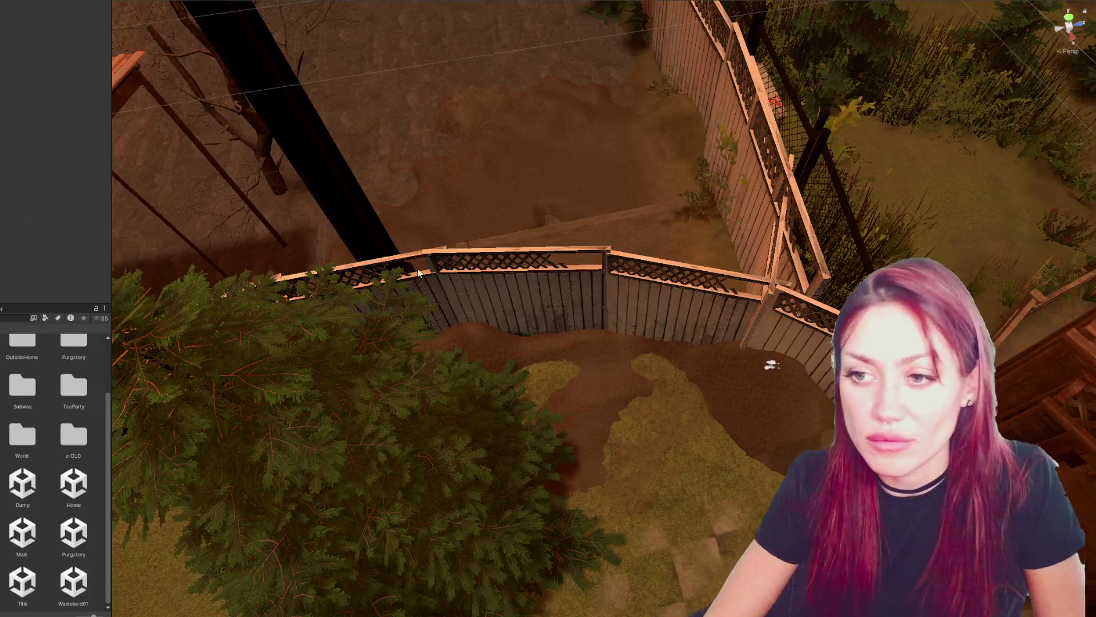
{"action": "left_click", "coordinate": [465, 298]}
{"action": "left_click", "coordinate": [668, 301], "text": "shift"}
{"action": "key", "text": "f"}
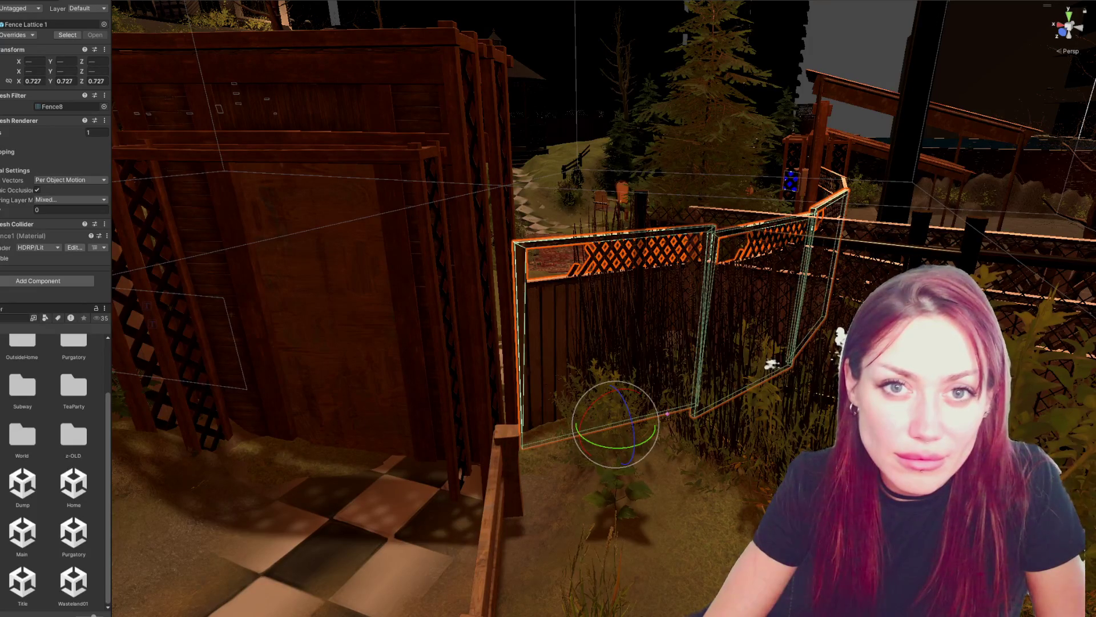
{"action": "left_click", "coordinate": [805, 337], "text": "ctrl"}
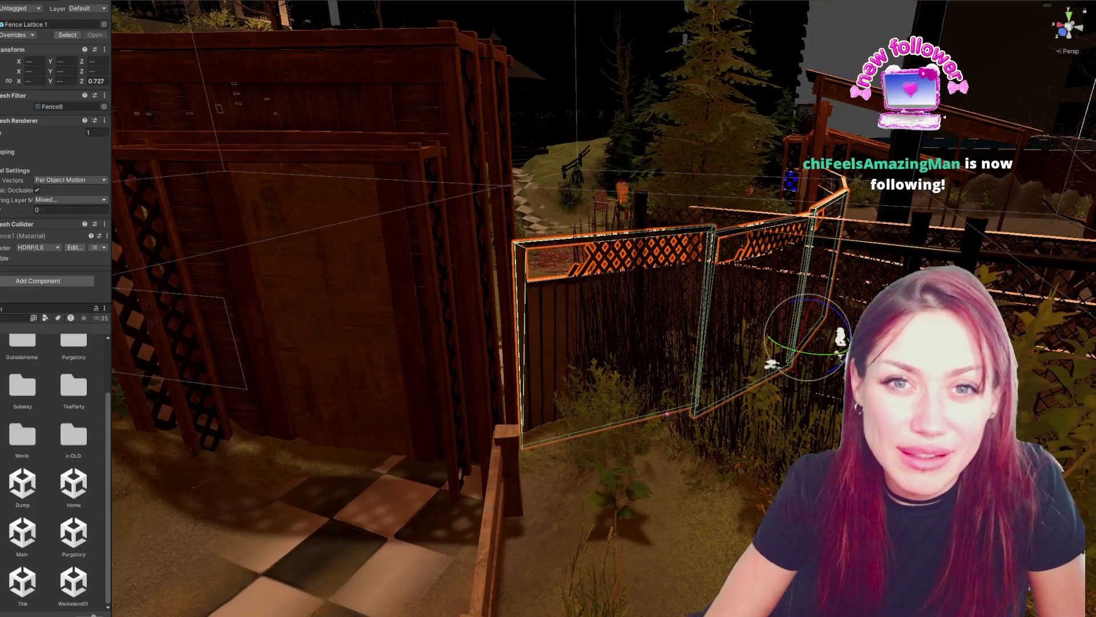
{"action": "left_click", "coordinate": [754, 314]}
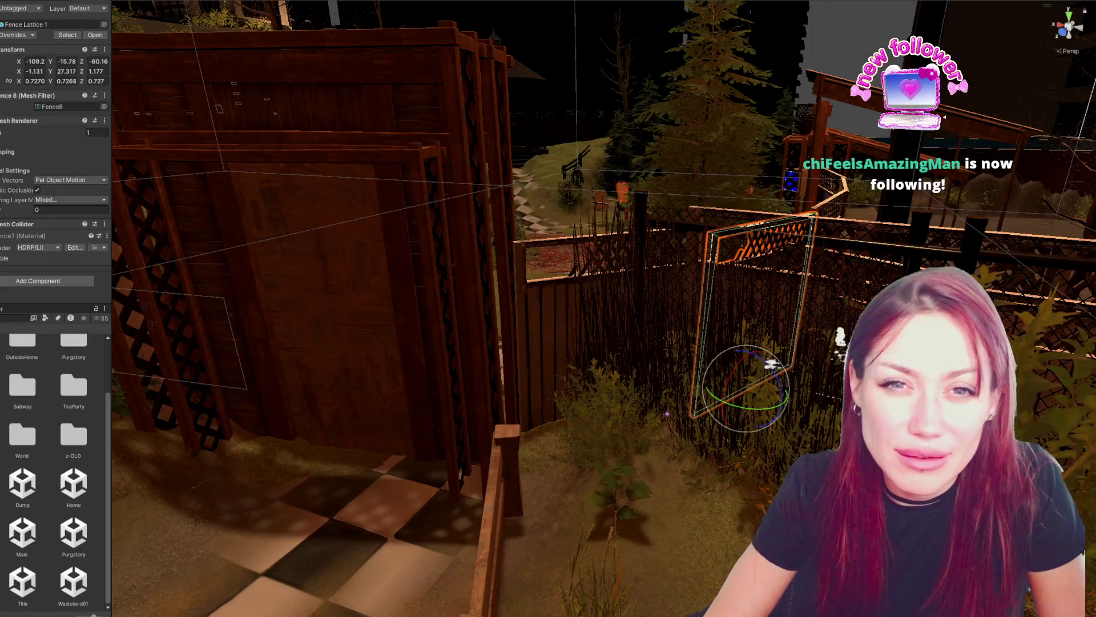
{"action": "key", "text": "ctrl+z"}
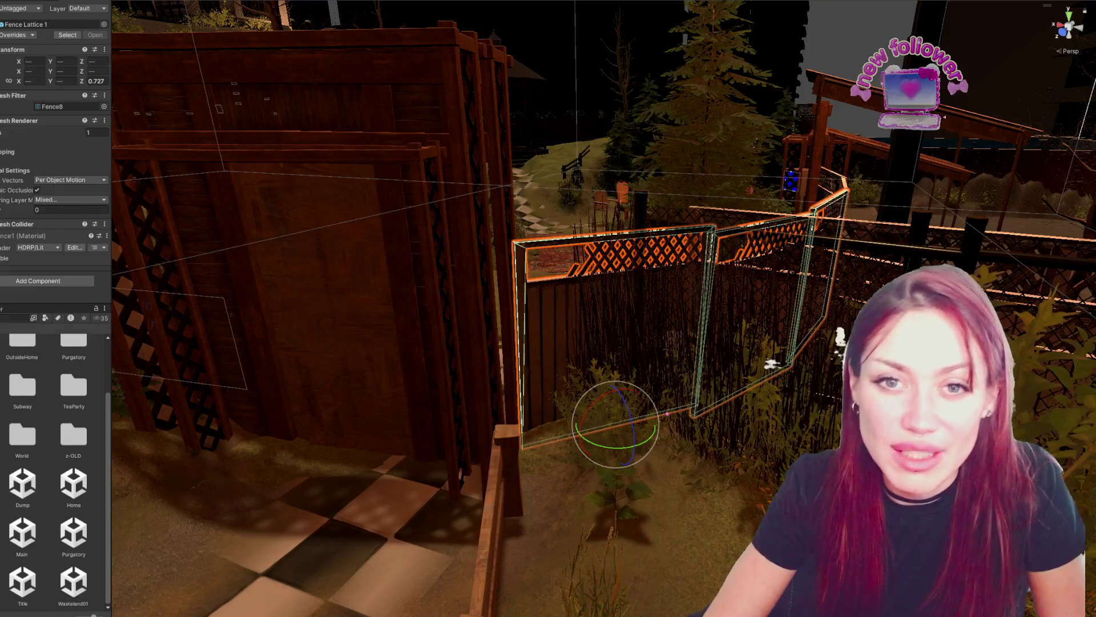
{"action": "left_click", "coordinate": [338, 535]}
{"action": "scroll", "coordinate": [407, 299], "scroll_direction": "up", "scroll_amount": 5}
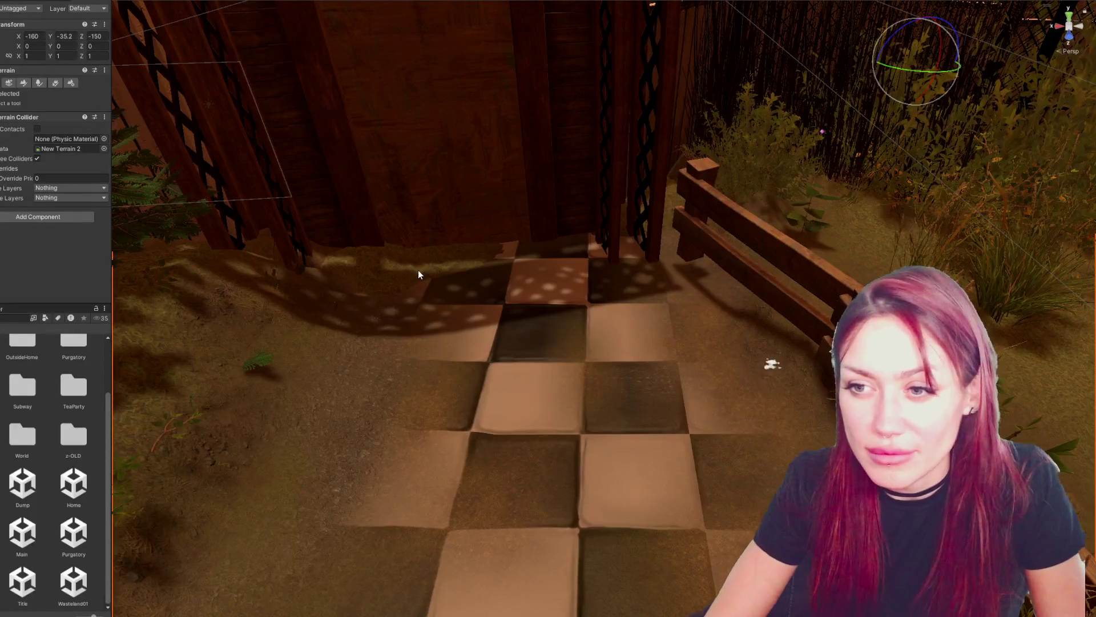
- Lower the terrain along the wall base with Raise or Lower Terrain, raising one spot near the tiles
{"action": "mouse_move", "coordinate": [383, 266]}
{"action": "left_mouse_down"}
{"action": "mouse_move", "coordinate": [727, 276]}
{"action": "mouse_move", "coordinate": [462, 260]}
{"action": "mouse_move", "coordinate": [125, 184]}
{"action": "left_mouse_up"}
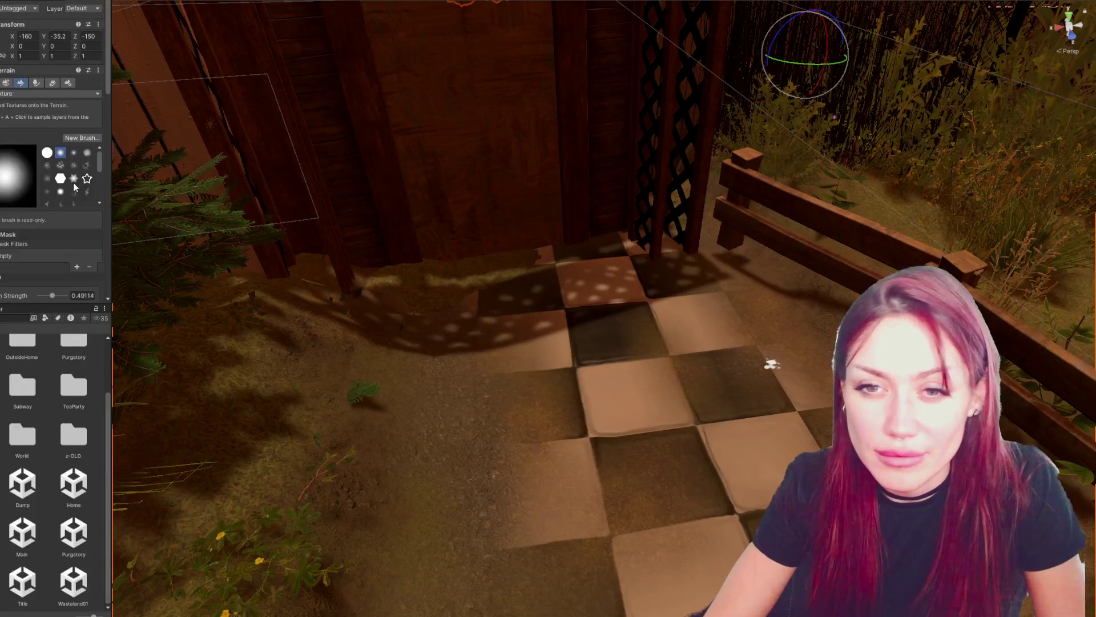
{"action": "left_click_drag", "start_coordinate": [447, 311], "coordinate": [481, 283]}
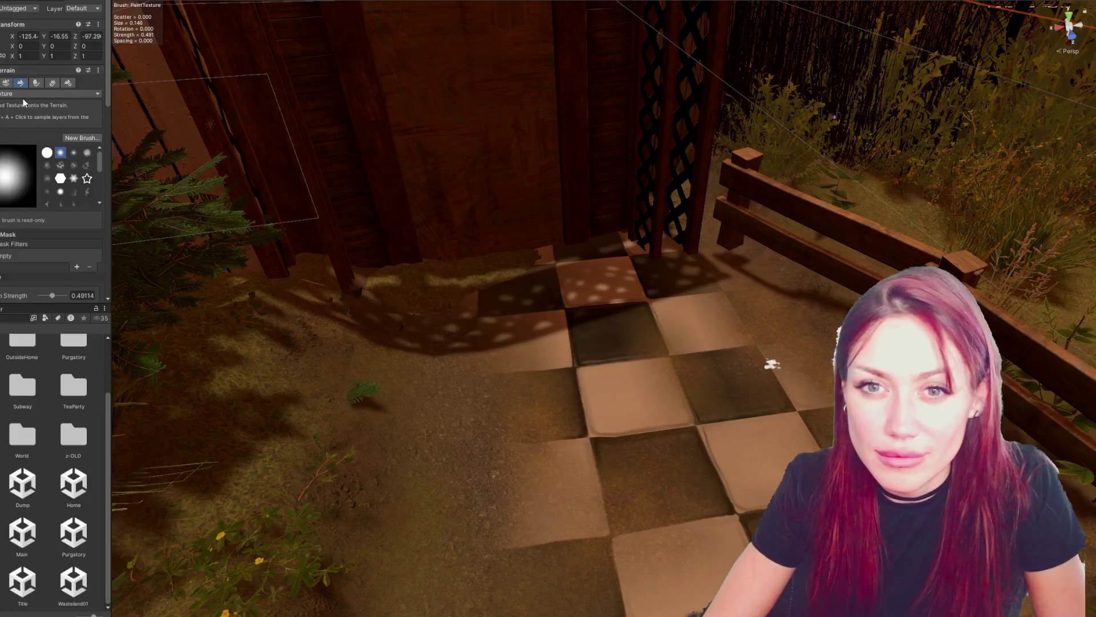
{"action": "scroll", "coordinate": [23, 116], "scroll_direction": "down", "scroll_amount": 3}
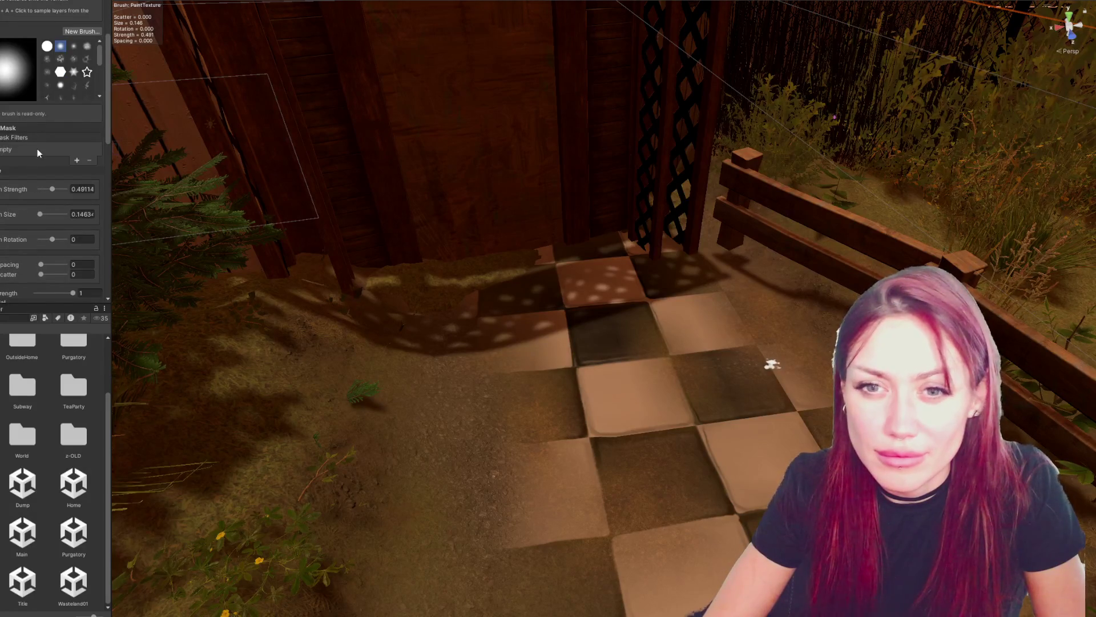
{"action": "scroll", "coordinate": [29, 131], "scroll_direction": "up", "scroll_amount": 2}
{"action": "left_click", "coordinate": [23, 40]}
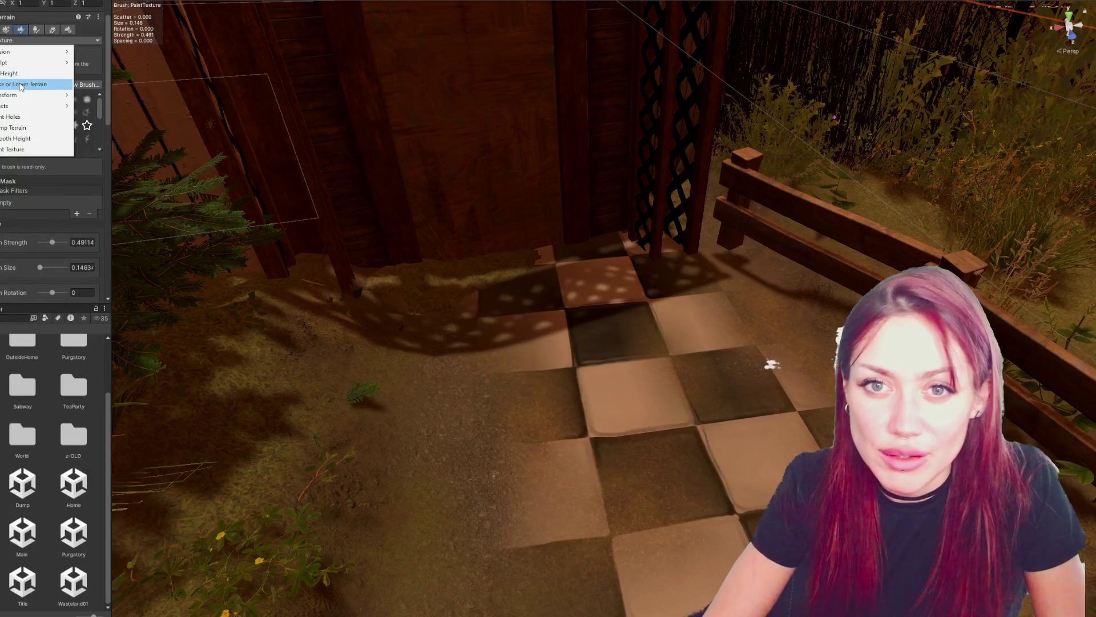
{"action": "left_click", "coordinate": [32, 84]}
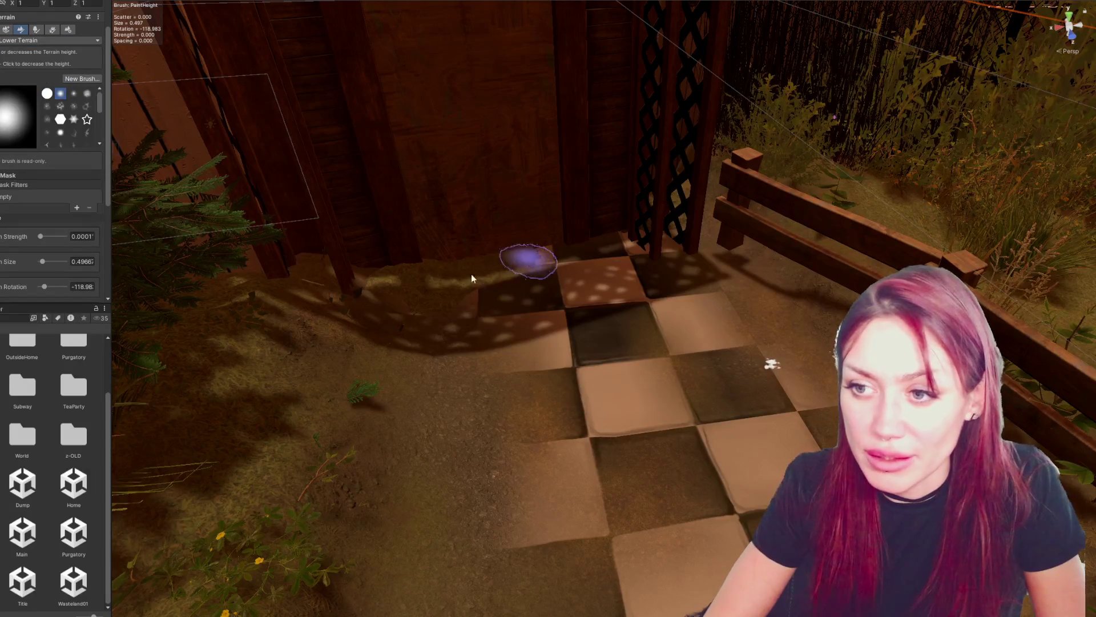
{"action": "mouse_move", "coordinate": [557, 252]}
{"action": "left_mouse_down"}
{"action": "mouse_move", "coordinate": [467, 275]}
{"action": "mouse_move", "coordinate": [562, 250]}
{"action": "left_mouse_up"}
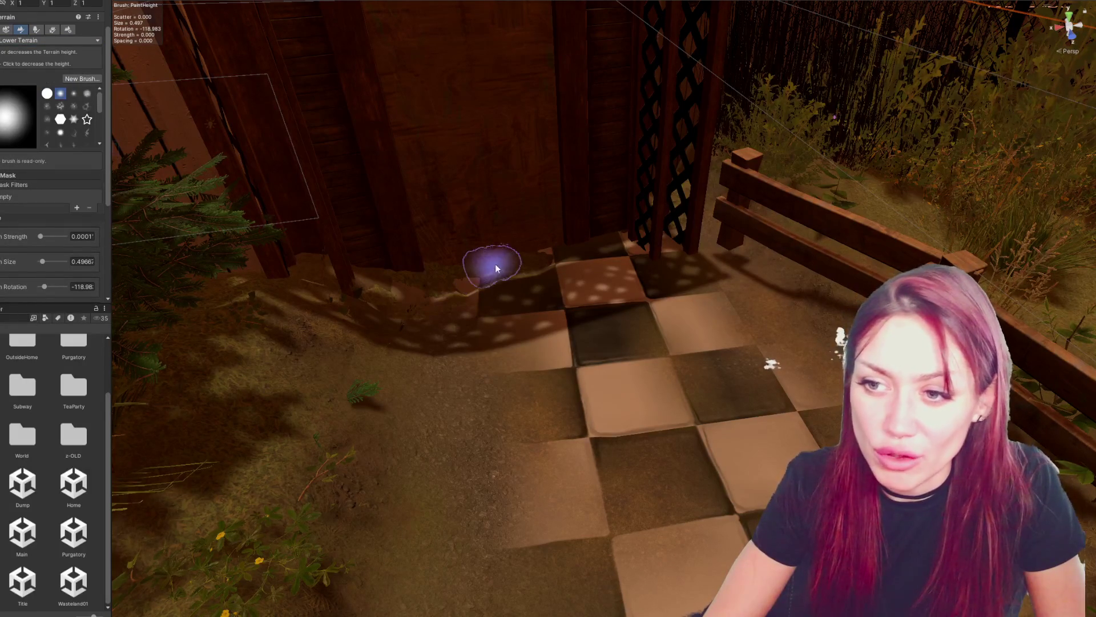
{"action": "mouse_move", "coordinate": [537, 262]}
{"action": "left_mouse_down"}
{"action": "mouse_move", "coordinate": [431, 285]}
{"action": "mouse_move", "coordinate": [529, 272]}
{"action": "left_mouse_up"}
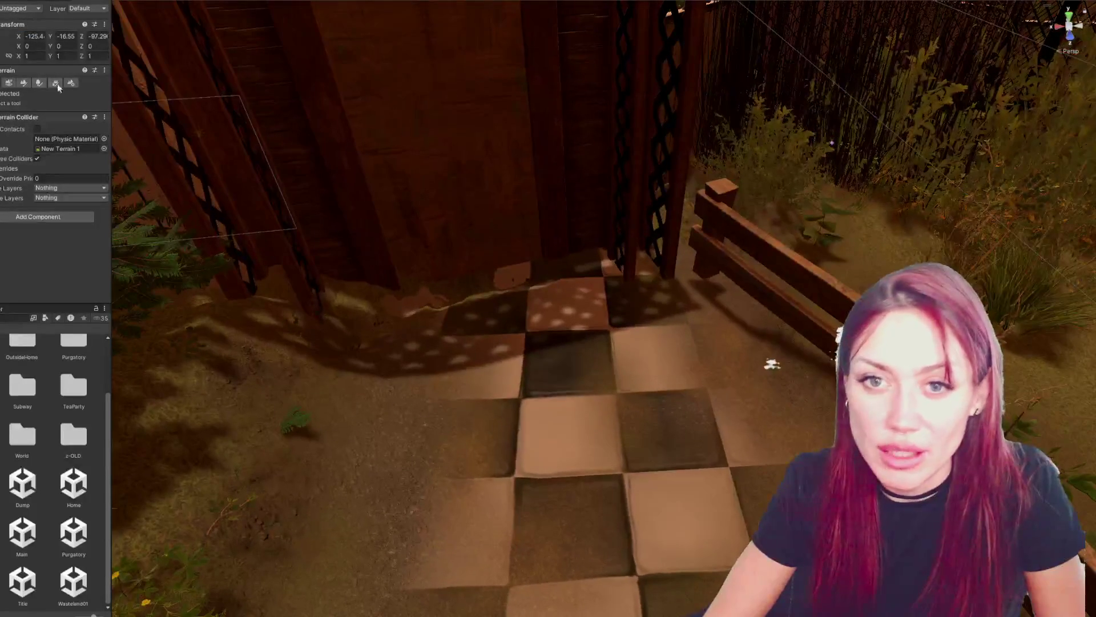
{"action": "left_click", "coordinate": [25, 83]}
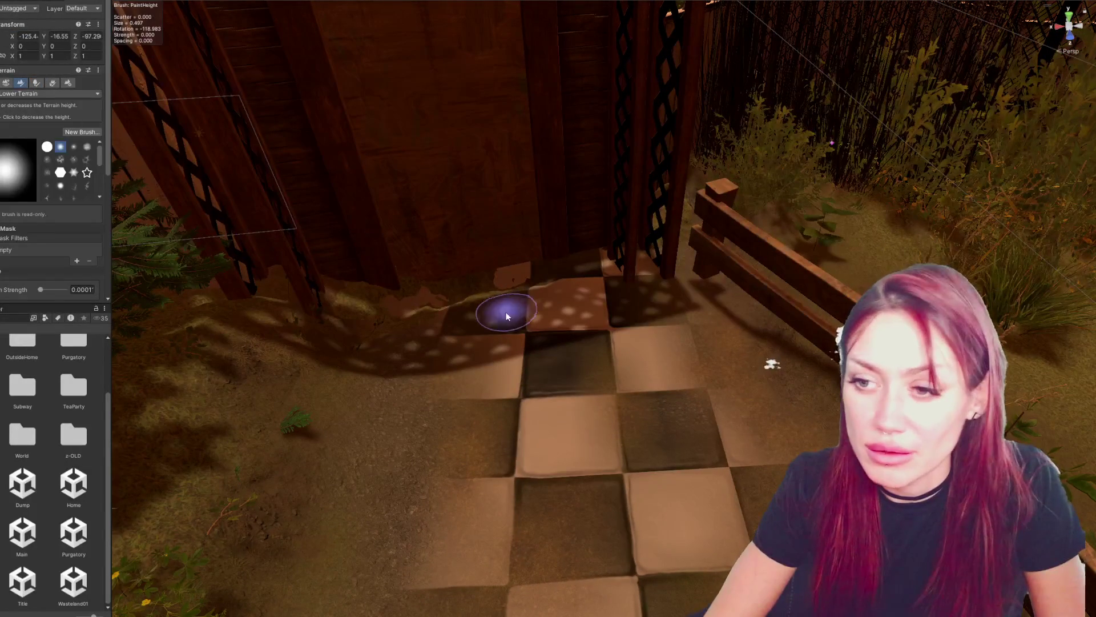
{"action": "left_click", "coordinate": [422, 291]}
{"action": "left_click", "coordinate": [51, 94]}
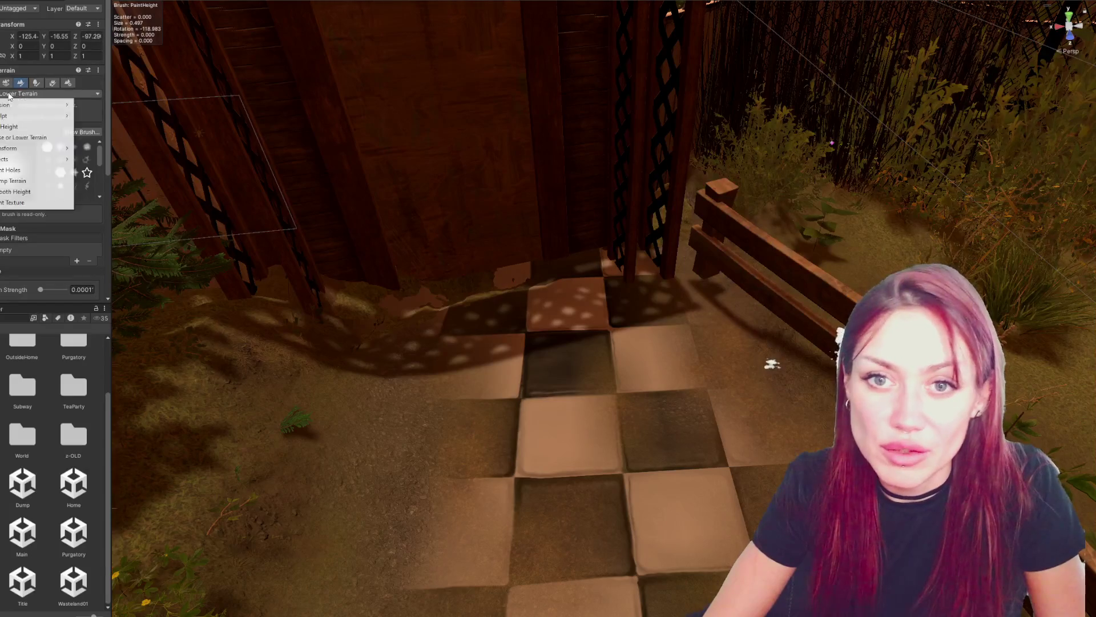
- Smooth the raised spike with Smooth Height and shrink the brush size to 1.05
{"action": "left_click", "coordinate": [30, 188]}
{"action": "mouse_move", "coordinate": [511, 368]}
{"action": "left_mouse_down"}
{"action": "mouse_move", "coordinate": [495, 276]}
{"action": "mouse_move", "coordinate": [447, 289]}
{"action": "mouse_move", "coordinate": [530, 347]}
{"action": "left_mouse_up"}
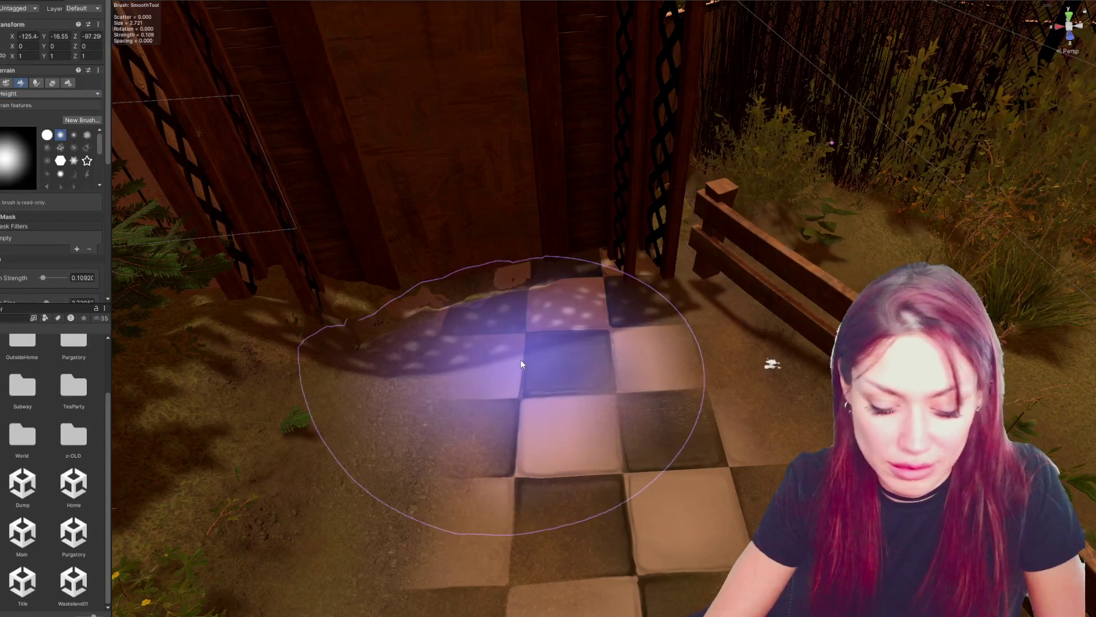
{"action": "scroll", "coordinate": [43, 280], "scroll_direction": "down", "scroll_amount": 3}
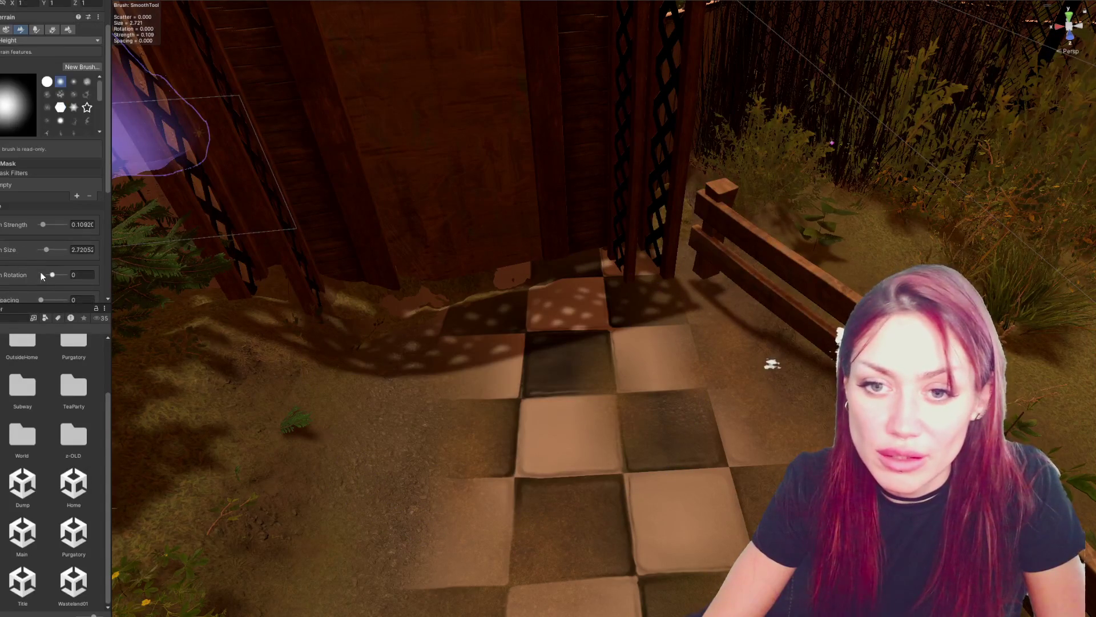
{"action": "left_click", "coordinate": [42, 251]}
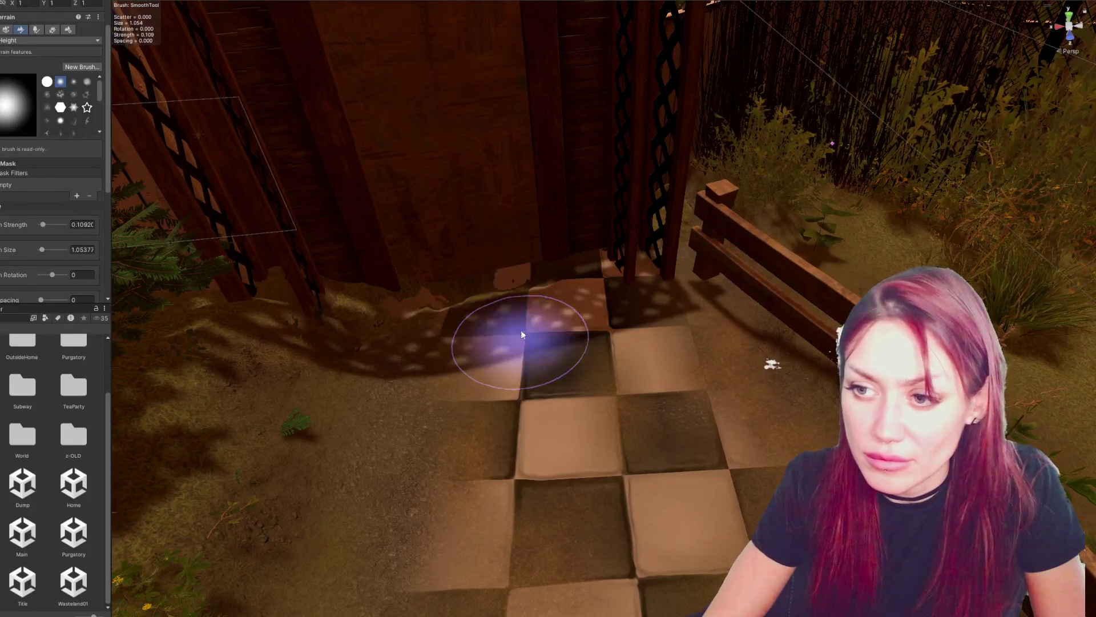
{"action": "scroll", "coordinate": [509, 303], "scroll_direction": "up", "scroll_amount": 2}
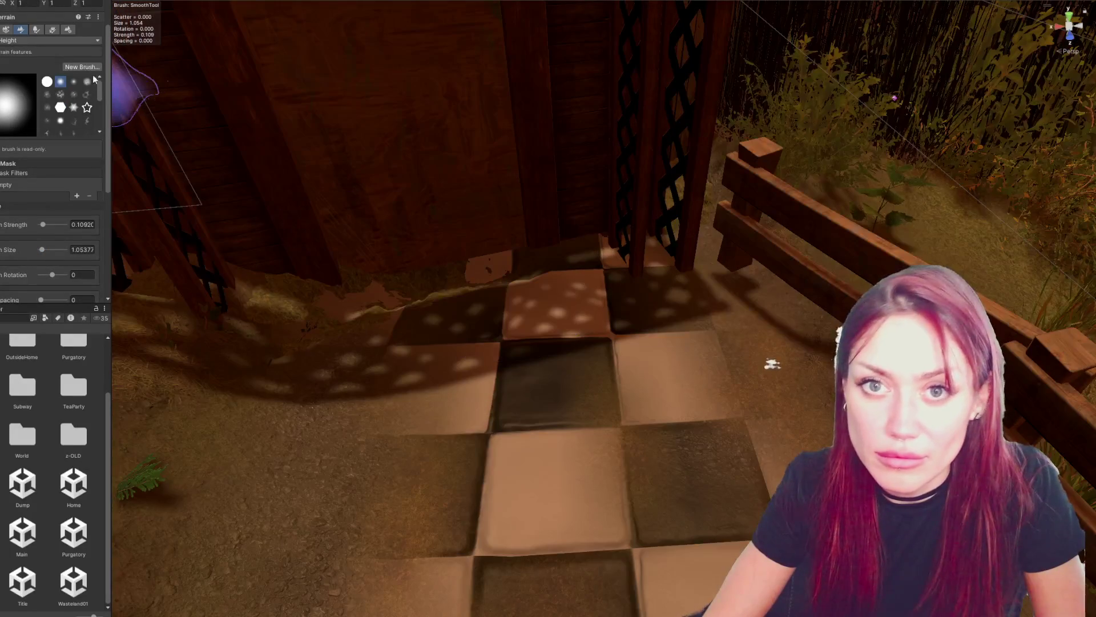
- Flatten the ground between the wall base and the tiles with Set Height
{"action": "left_click", "coordinate": [23, 41]}
{"action": "left_click", "coordinate": [23, 75]}
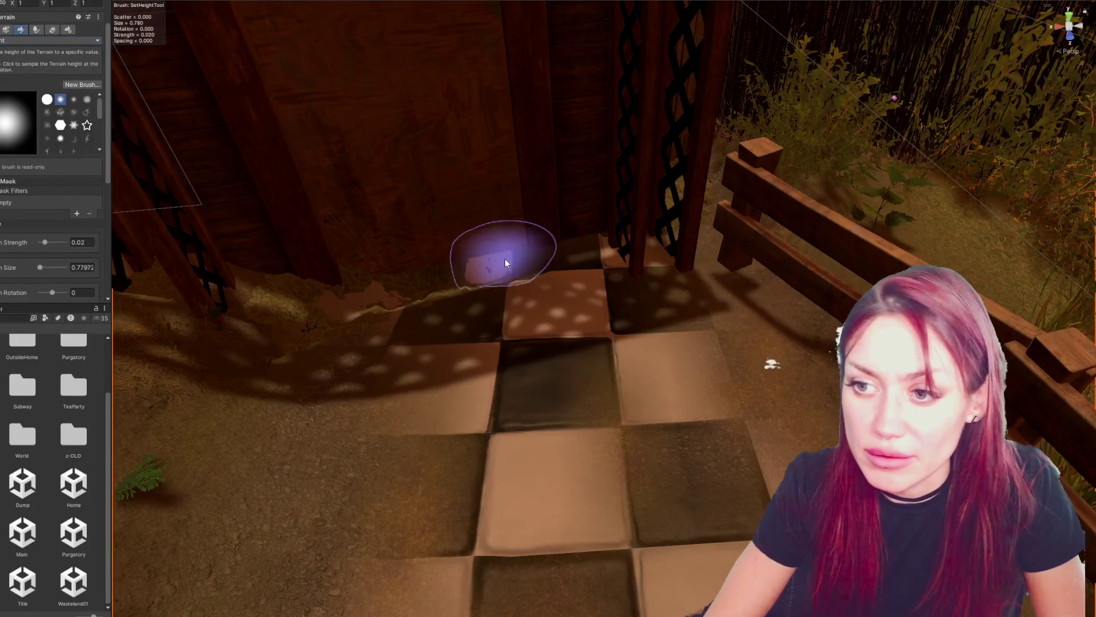
{"action": "mouse_move", "coordinate": [488, 273]}
{"action": "left_mouse_down"}
{"action": "mouse_move", "coordinate": [354, 302]}
{"action": "mouse_move", "coordinate": [430, 277]}
{"action": "mouse_move", "coordinate": [314, 293]}
{"action": "left_mouse_up"}
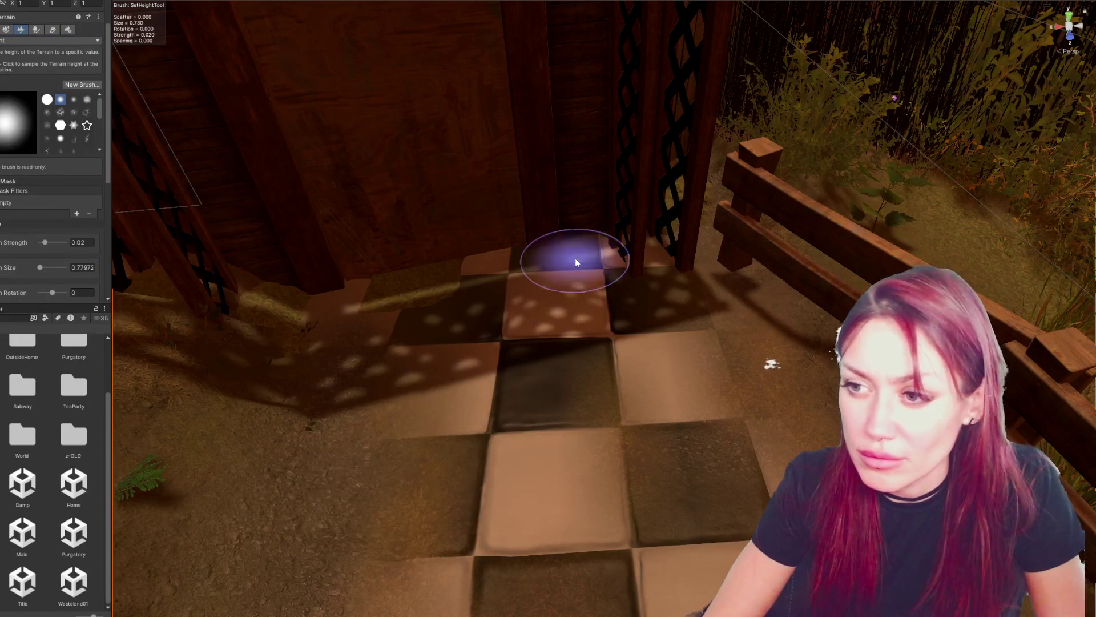
{"action": "scroll", "coordinate": [461, 386], "scroll_direction": "down", "scroll_amount": 3}
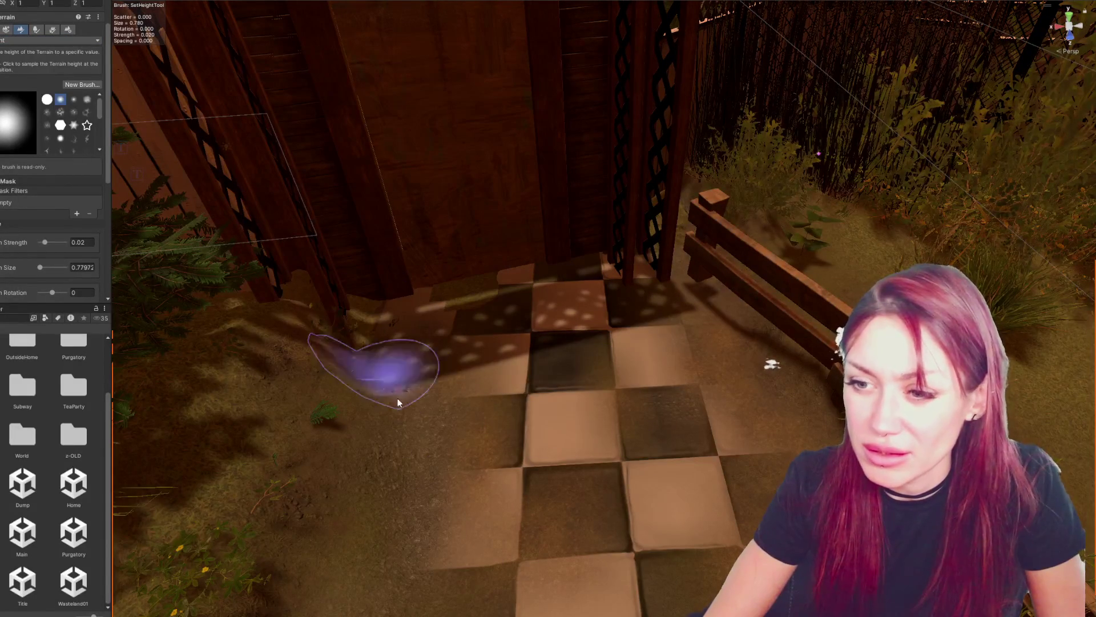
{"action": "scroll", "coordinate": [430, 485], "scroll_direction": "down", "scroll_amount": 3}
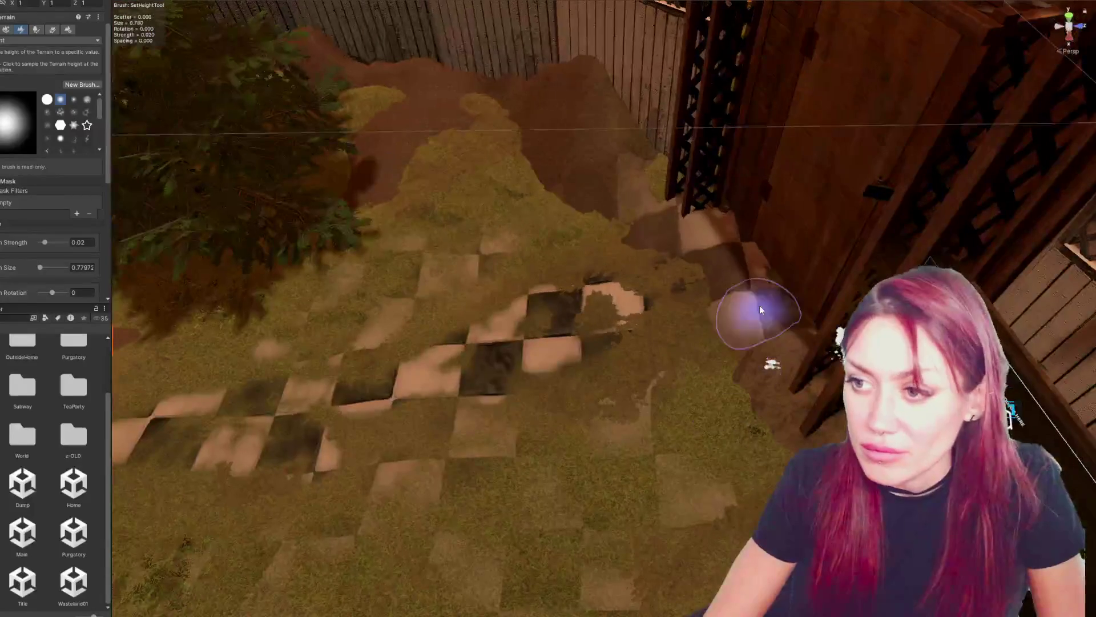
{"action": "left_click_drag", "start_coordinate": [734, 238], "coordinate": [776, 325]}
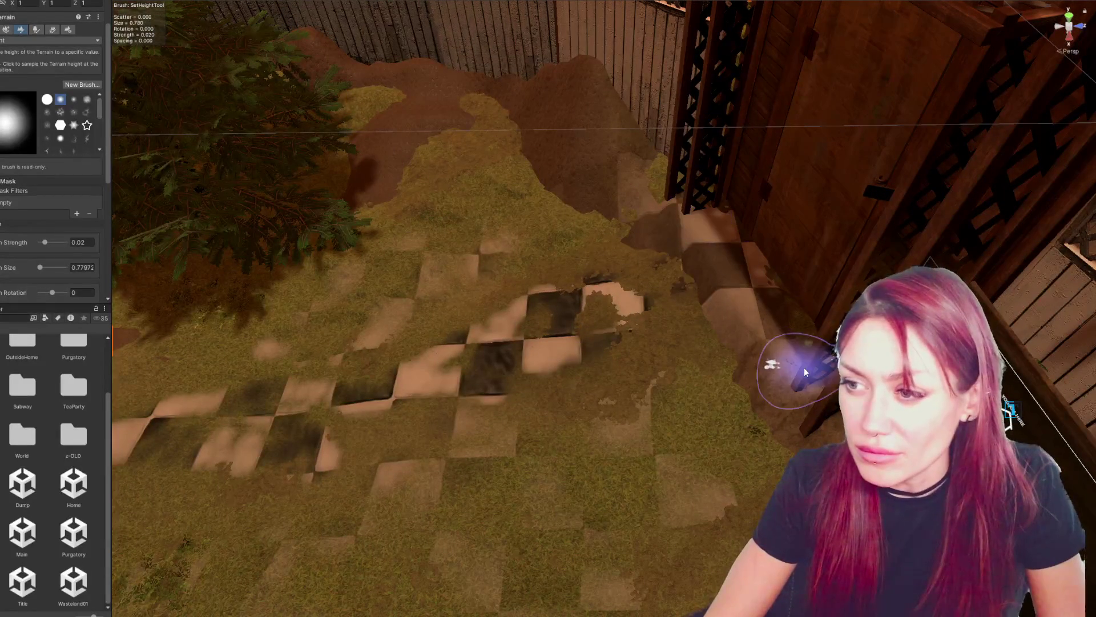
{"action": "left_click", "coordinate": [49, 40]}
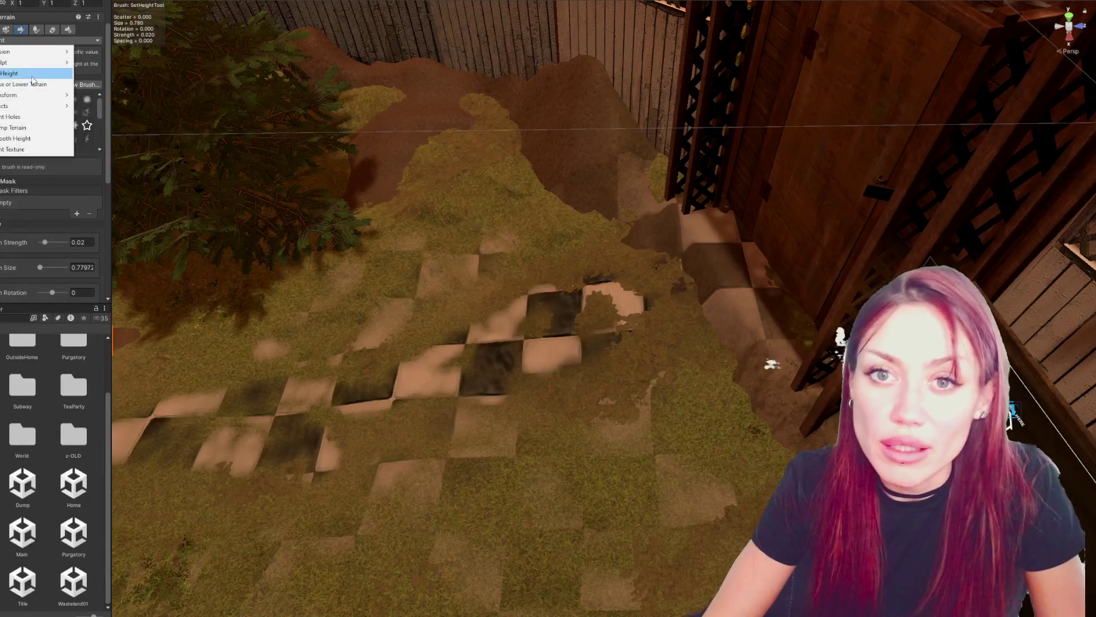
- Sink the ground along the wall base and near the tiles with Raise or Lower Terrain
{"action": "left_click", "coordinate": [33, 85]}
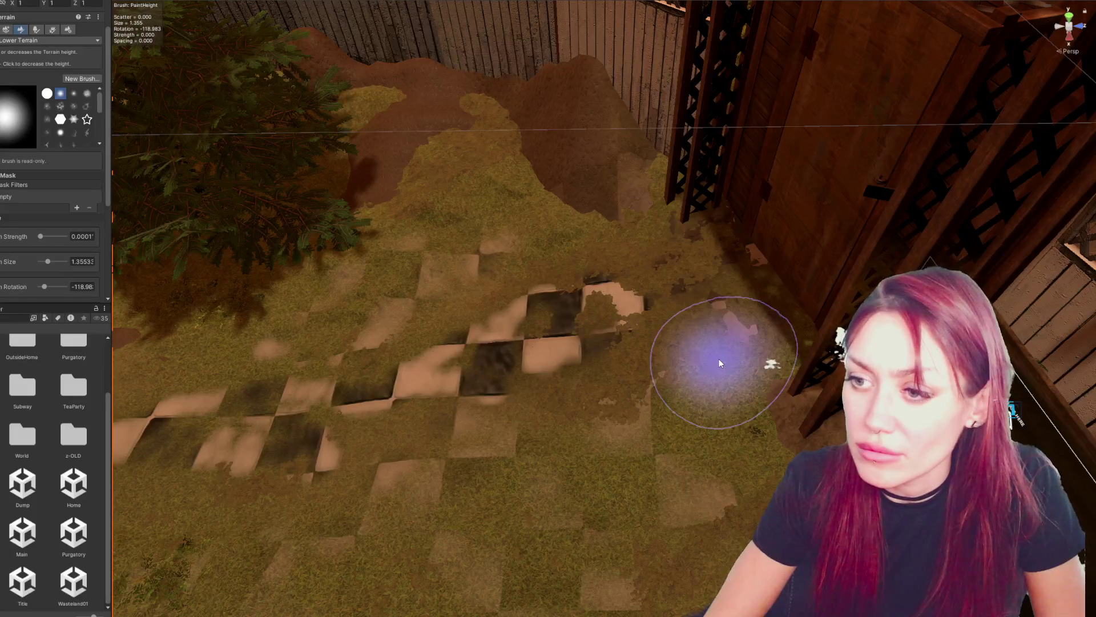
{"action": "left_click_drag", "start_coordinate": [701, 274], "coordinate": [605, 204]}
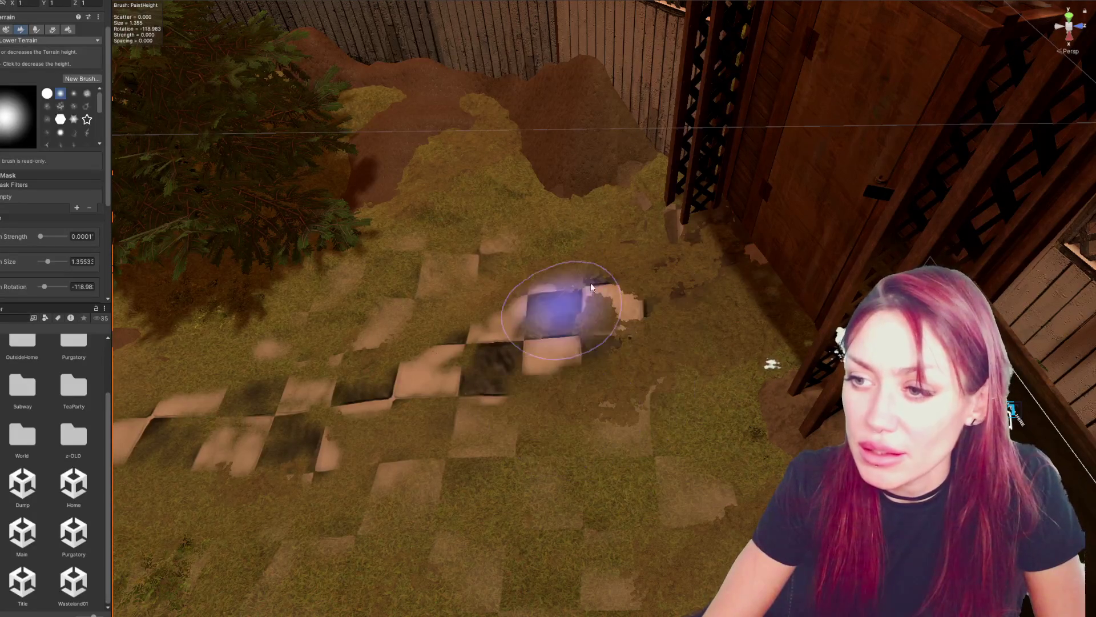
{"action": "mouse_move", "coordinate": [754, 417]}
{"action": "left_mouse_down"}
{"action": "mouse_move", "coordinate": [637, 359]}
{"action": "mouse_move", "coordinate": [514, 335]}
{"action": "mouse_move", "coordinate": [522, 343]}
{"action": "left_mouse_up"}
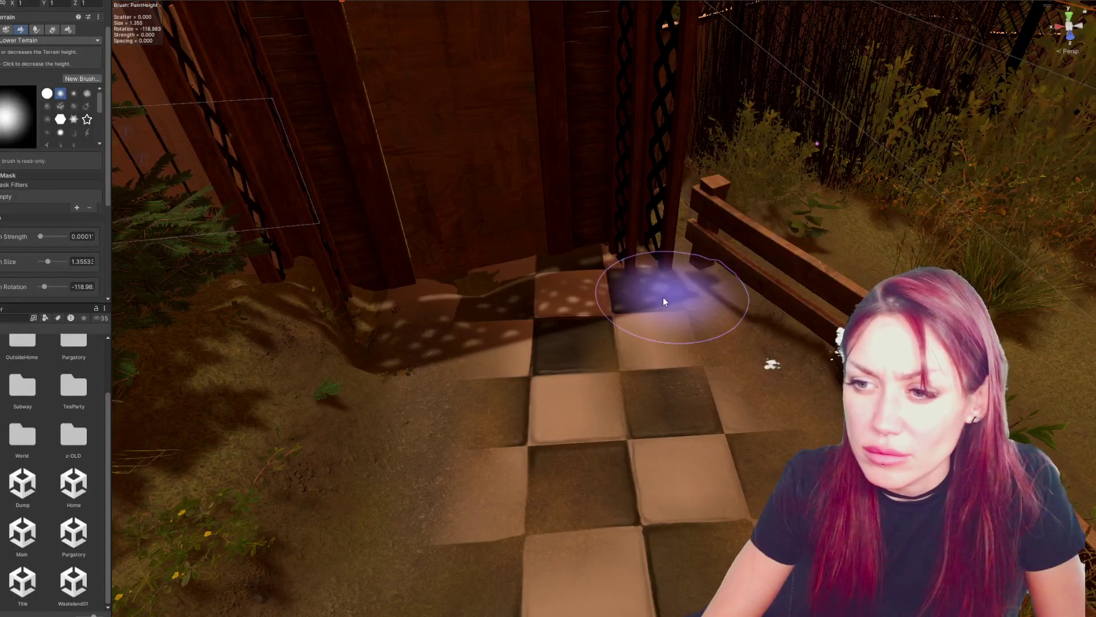
{"action": "key", "text": "w"}
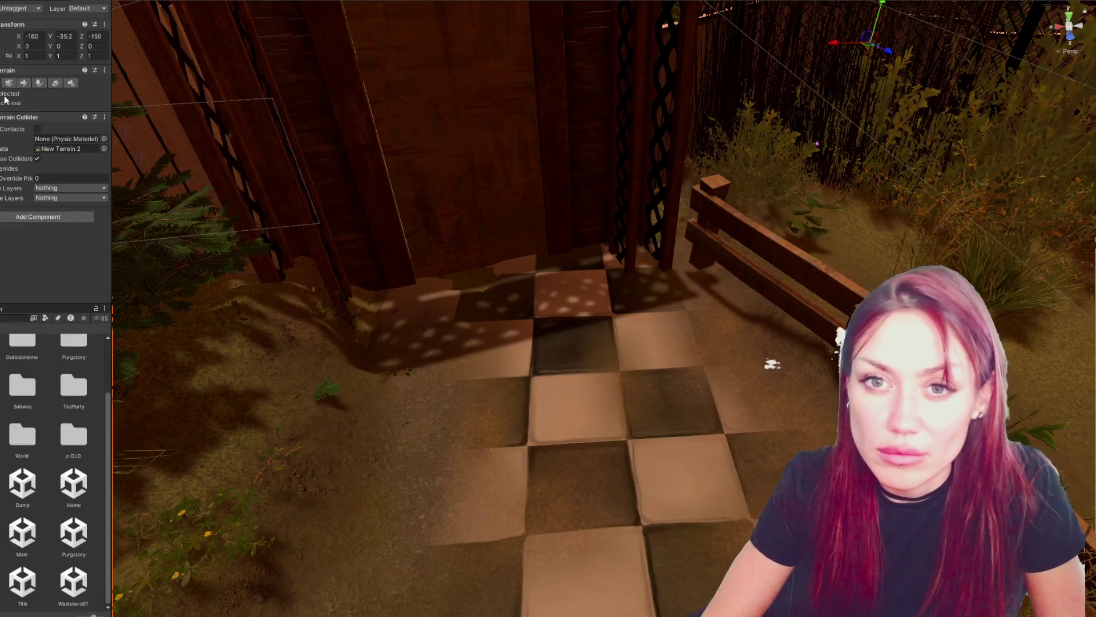
{"action": "left_click", "coordinate": [15, 118]}
- On the other terrain tile, level two spots with Set Height, then switch to Paint Texture
{"action": "left_click", "coordinate": [164, 123]}
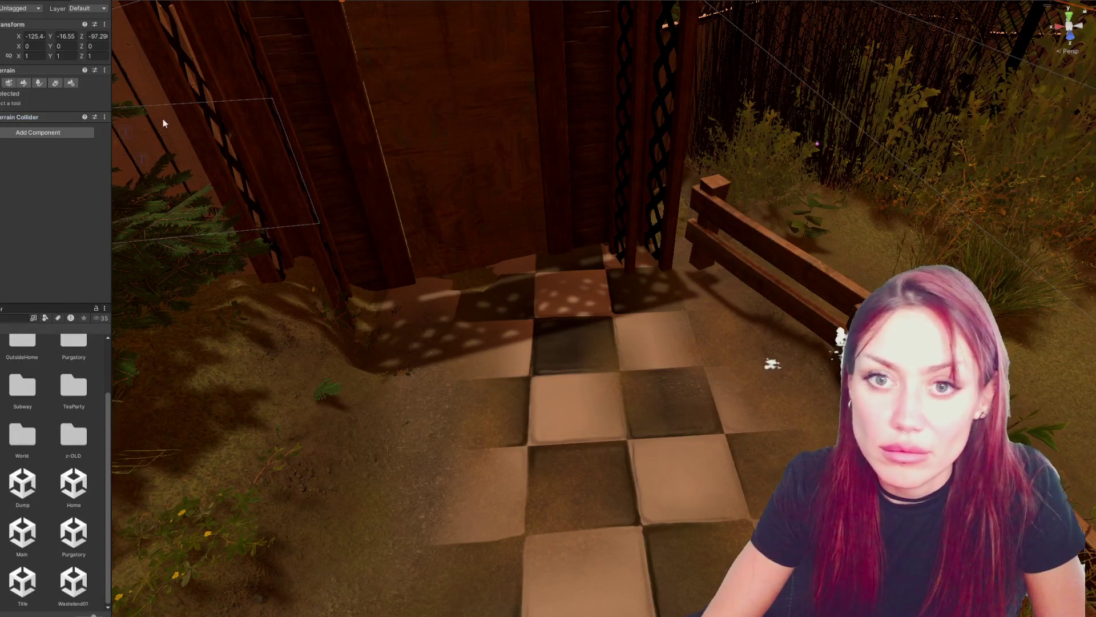
{"action": "left_click", "coordinate": [23, 83]}
{"action": "left_click", "coordinate": [51, 93]}
{"action": "left_click", "coordinate": [31, 130]}
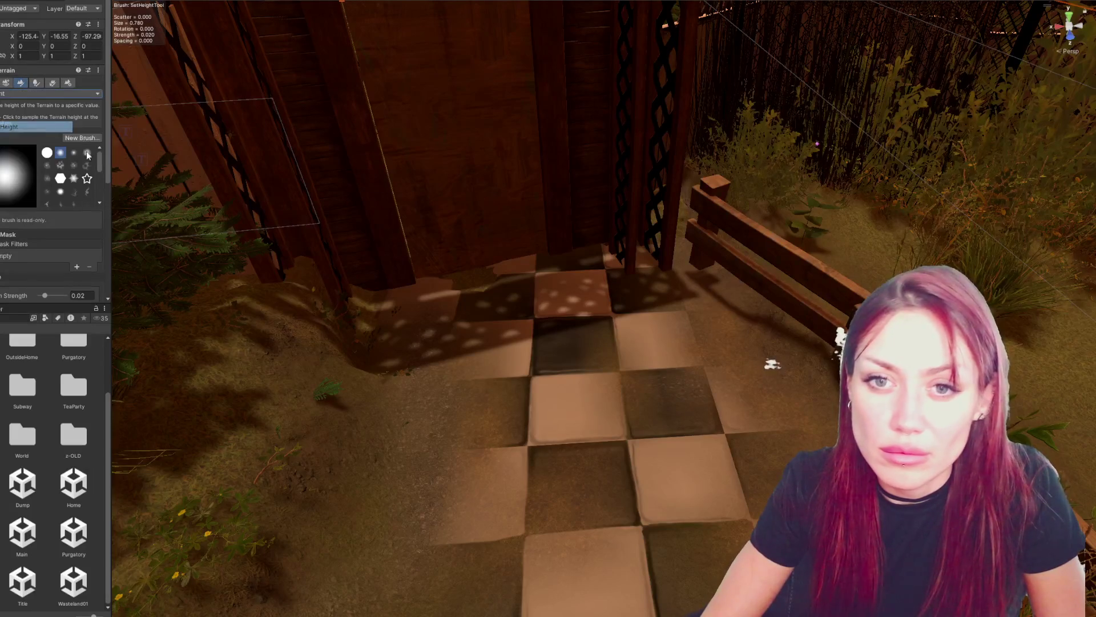
{"action": "left_click", "coordinate": [502, 287]}
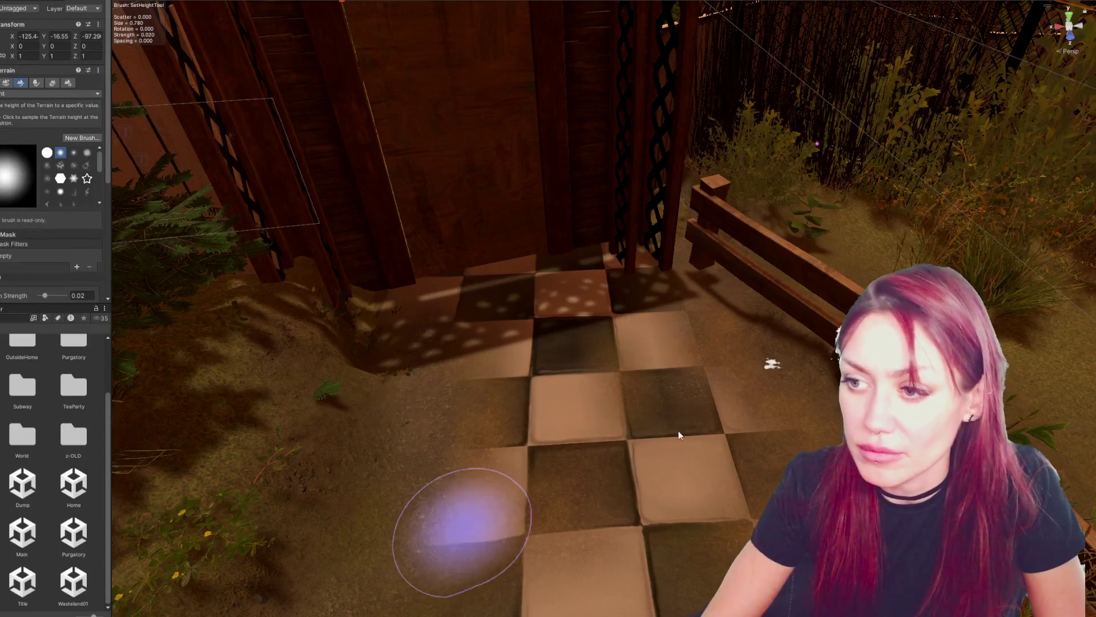
{"action": "left_click", "coordinate": [654, 275]}
{"action": "left_click", "coordinate": [29, 94]}
{"action": "left_click", "coordinate": [33, 204]}
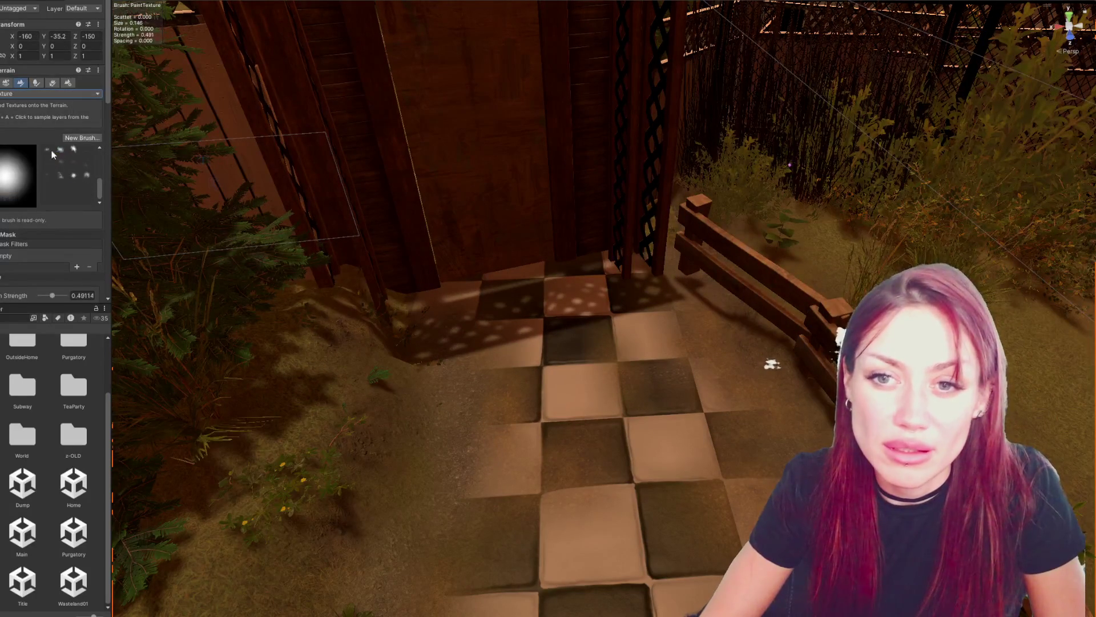
- Paint the Tiles layer down the path with min/max brush size on and strength about 0.63
{"action": "scroll", "coordinate": [41, 208], "scroll_direction": "down", "scroll_amount": 5}
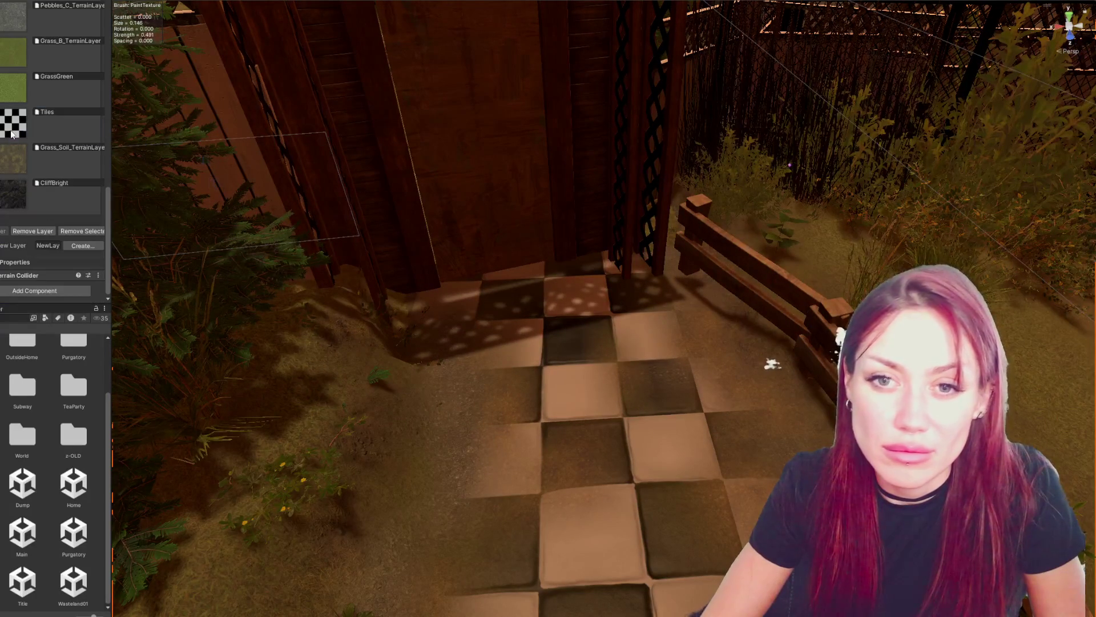
{"action": "left_click", "coordinate": [63, 124]}
{"action": "left_click_drag", "start_coordinate": [459, 357], "coordinate": [483, 340]}
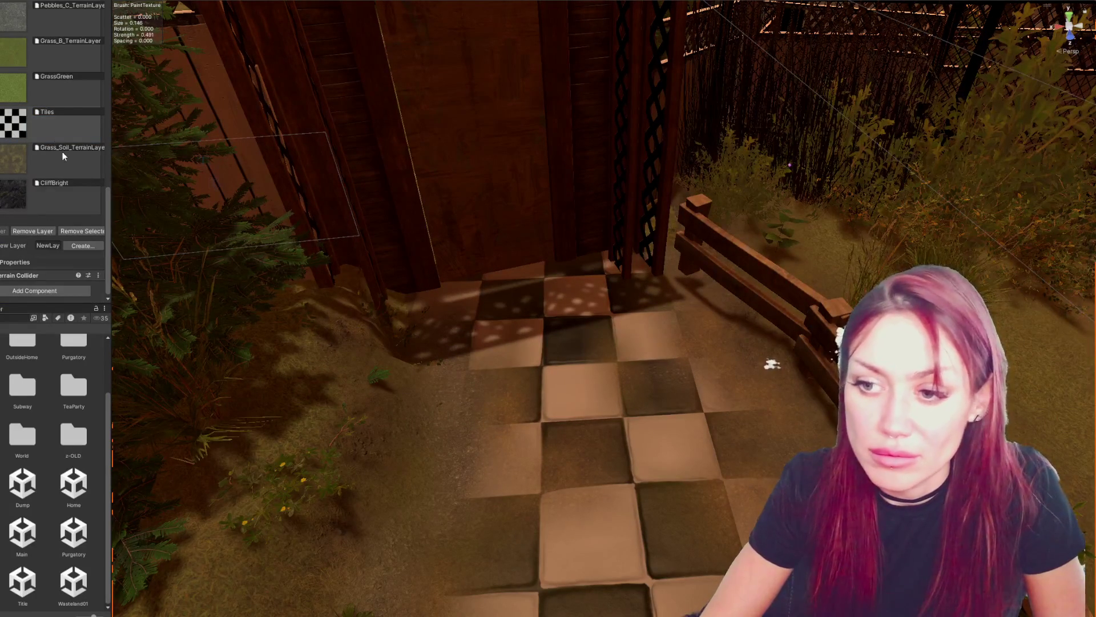
{"action": "scroll", "coordinate": [57, 149], "scroll_direction": "up", "scroll_amount": 3}
{"action": "left_click", "coordinate": [47, 240]}
{"action": "scroll", "coordinate": [47, 228], "scroll_direction": "up", "scroll_amount": 5}
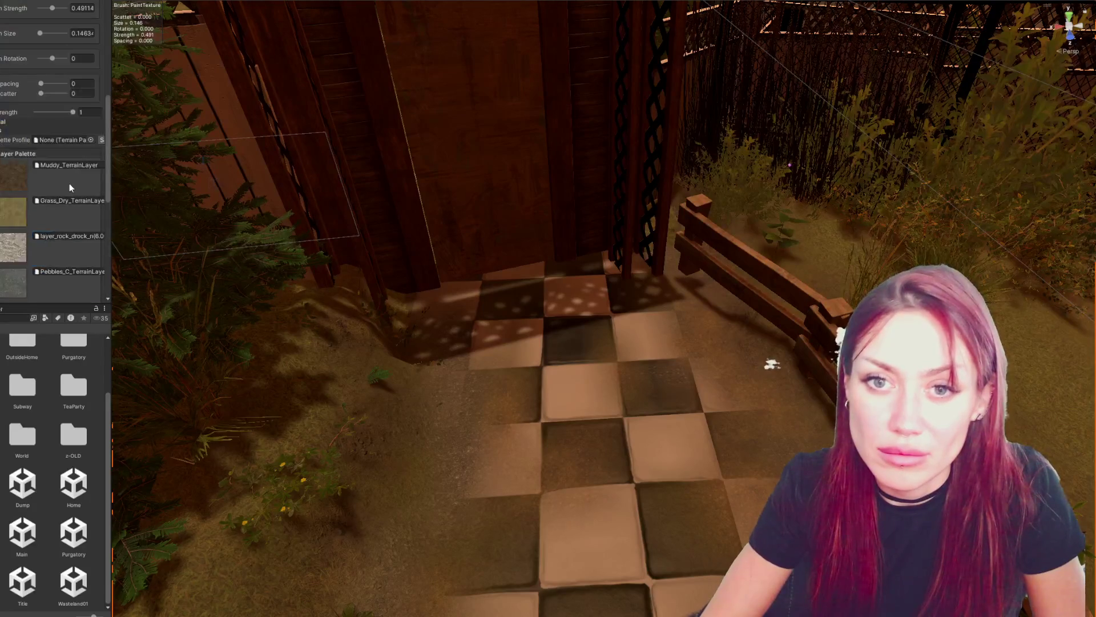
{"action": "scroll", "coordinate": [70, 183], "scroll_direction": "up", "scroll_amount": 3}
{"action": "left_click", "coordinate": [43, 139]}
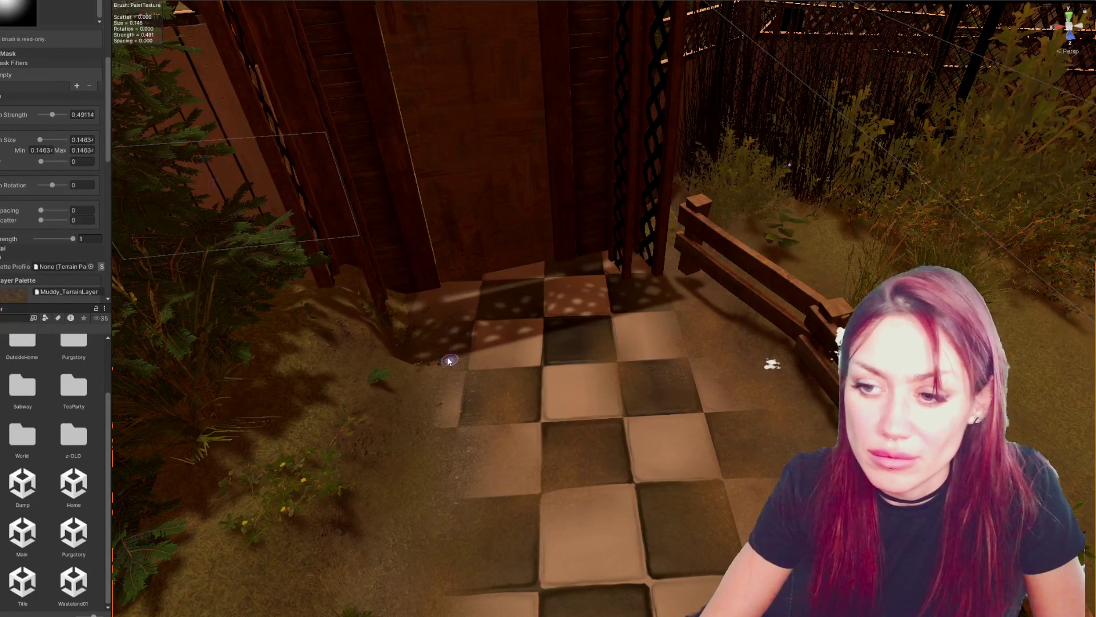
{"action": "left_click_drag", "start_coordinate": [453, 365], "coordinate": [461, 524]}
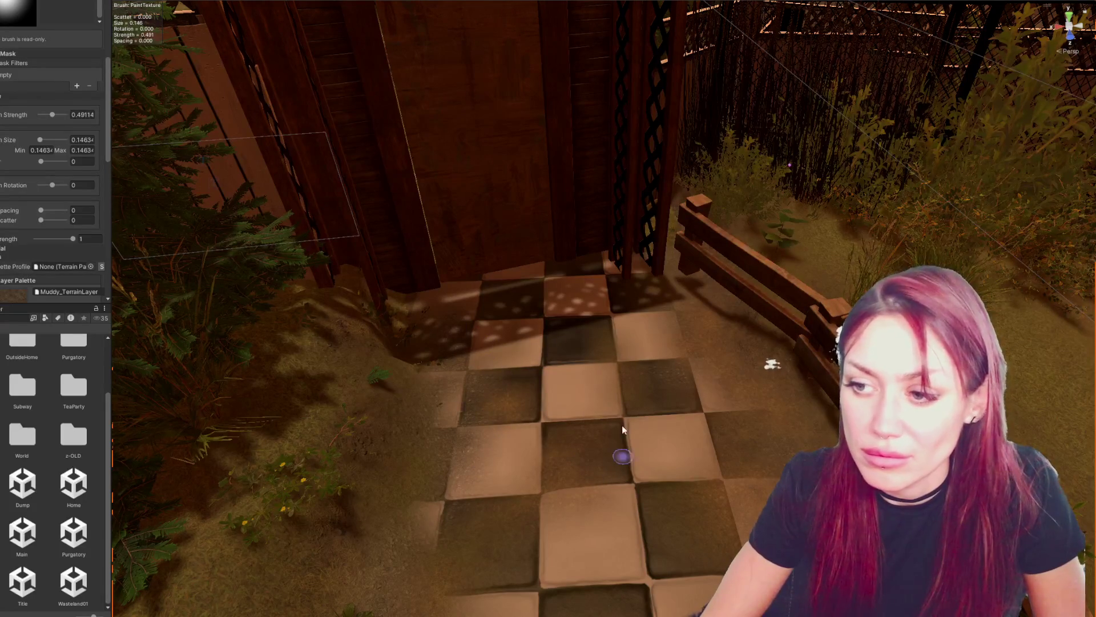
{"action": "left_click", "coordinate": [56, 117]}
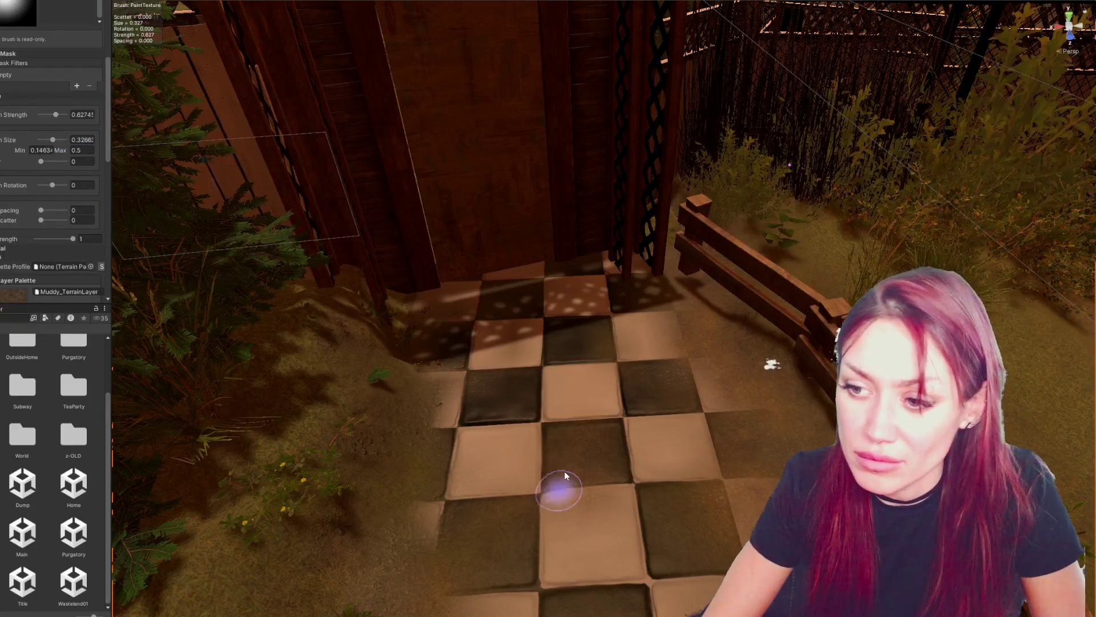
{"action": "scroll", "coordinate": [571, 446], "scroll_direction": "down", "scroll_amount": 5}
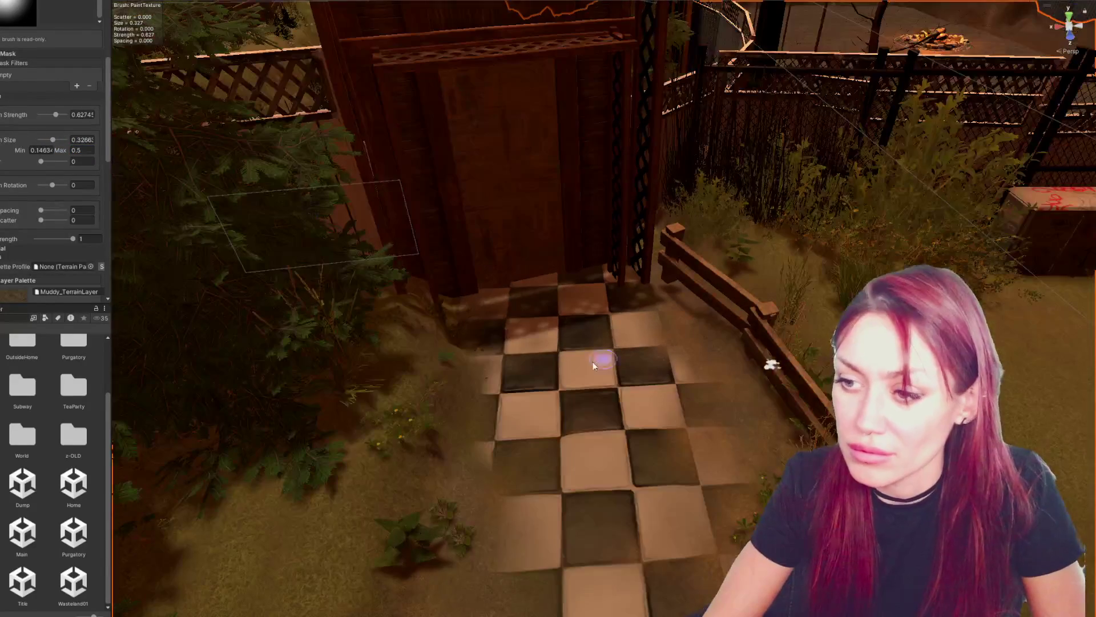
- Swing the view onto the checkered path and pick Pebbles_C_TerrainLayer as the paint layer
{"action": "scroll", "coordinate": [622, 366], "scroll_direction": "up", "scroll_amount": 3}
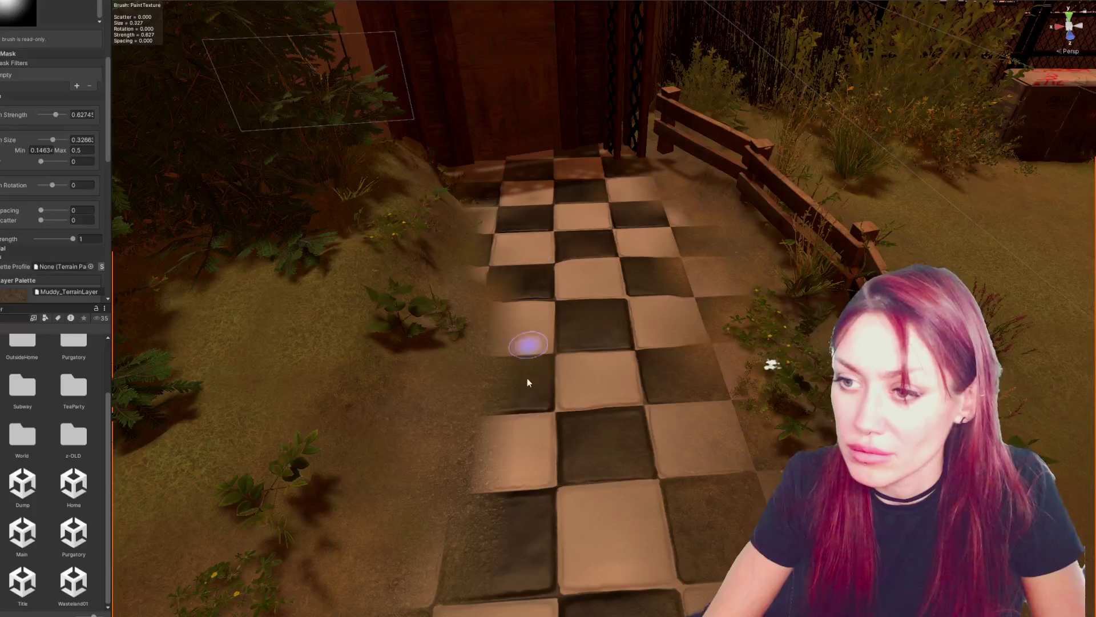
{"action": "scroll", "coordinate": [657, 330], "scroll_direction": "down", "scroll_amount": 2}
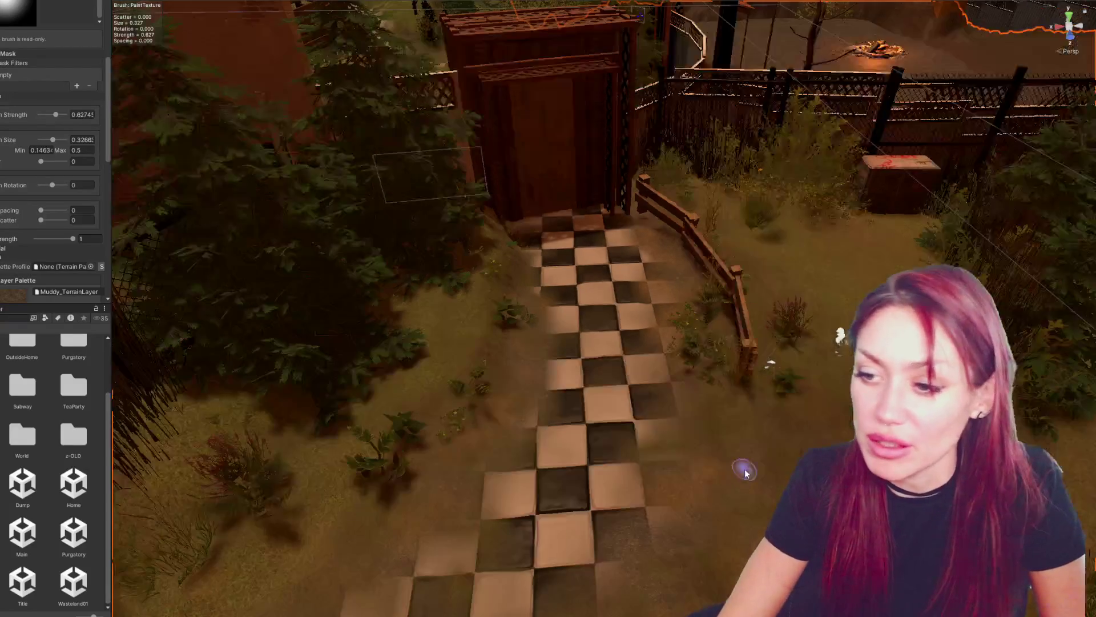
{"action": "scroll", "coordinate": [632, 502], "scroll_direction": "down", "scroll_amount": 3}
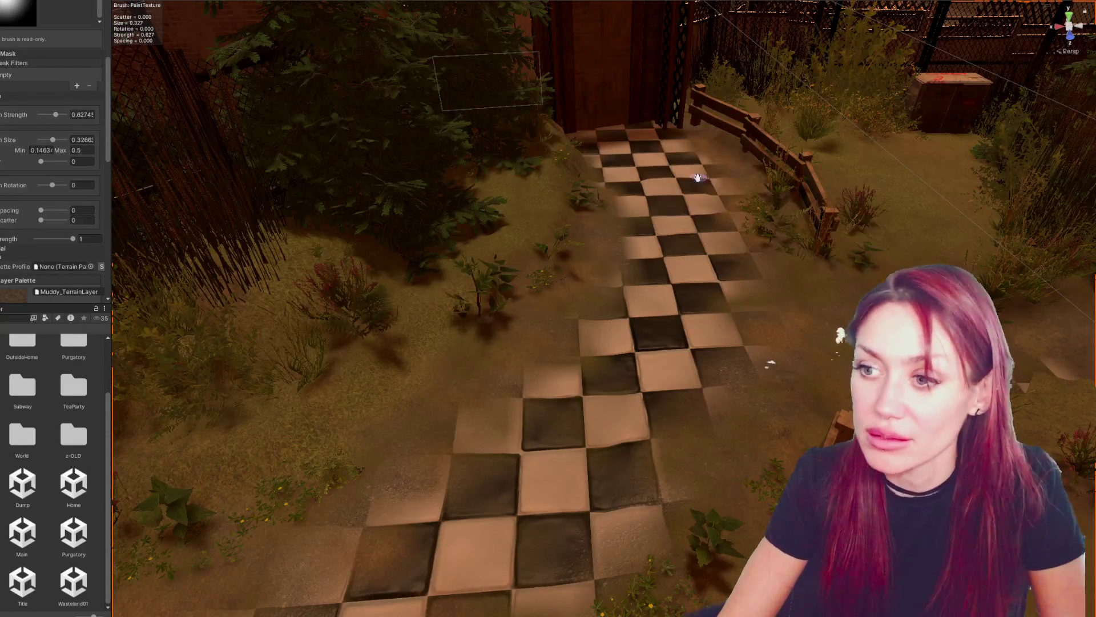
{"action": "scroll", "coordinate": [699, 179], "scroll_direction": "up", "scroll_amount": 3}
{"action": "scroll", "coordinate": [506, 366], "scroll_direction": "down", "scroll_amount": 5}
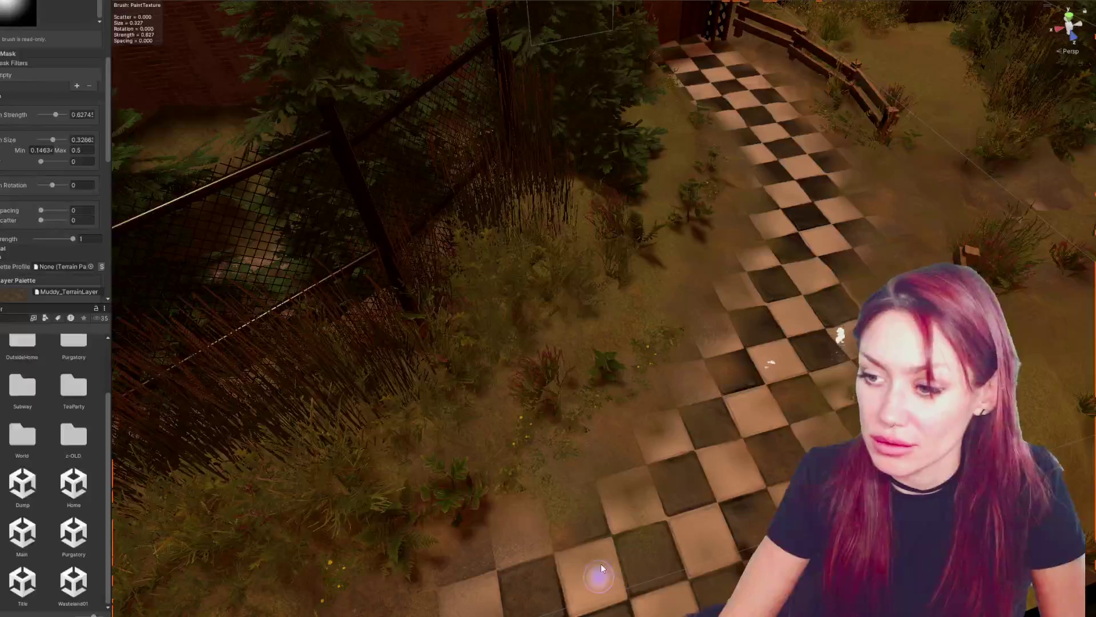
{"action": "scroll", "coordinate": [611, 563], "scroll_direction": "up", "scroll_amount": 2}
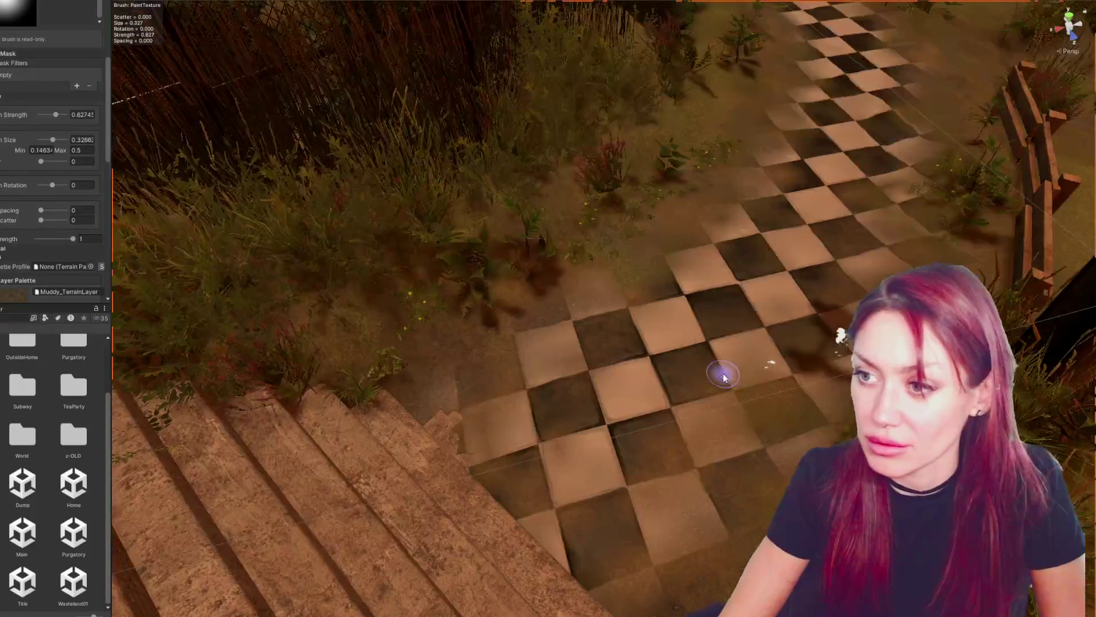
{"action": "mouse_move", "coordinate": [653, 452]}
{"action": "left_mouse_down"}
{"action": "mouse_move", "coordinate": [642, 287]}
{"action": "mouse_move", "coordinate": [857, 205]}
{"action": "mouse_move", "coordinate": [717, 230]}
{"action": "mouse_move", "coordinate": [725, 197]}
{"action": "mouse_move", "coordinate": [675, 209]}
{"action": "left_mouse_up"}
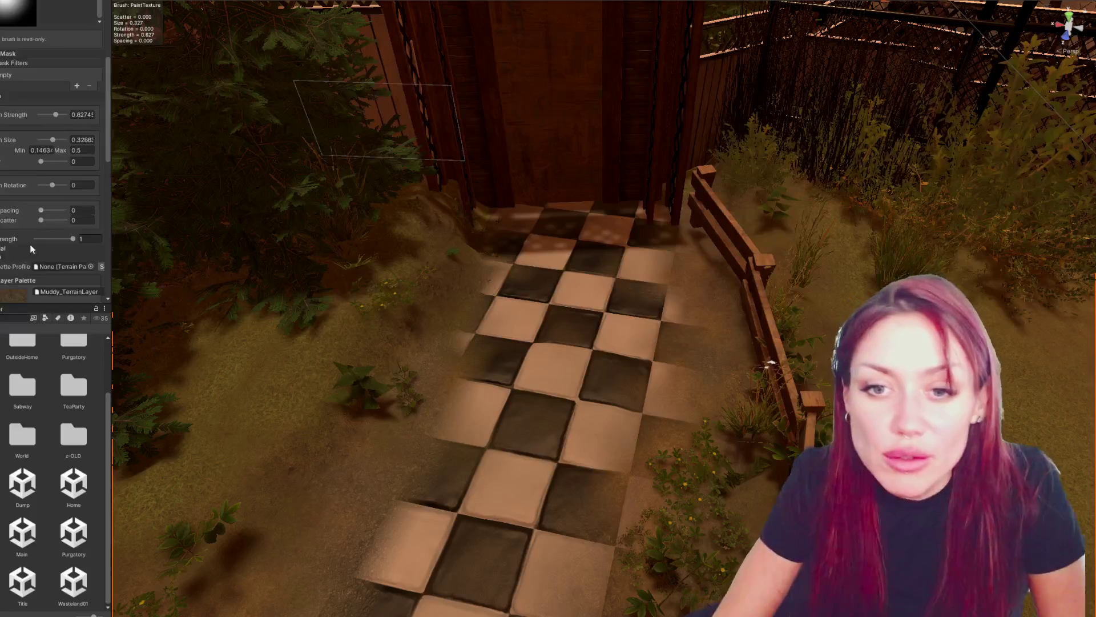
{"action": "scroll", "coordinate": [34, 200], "scroll_direction": "down", "scroll_amount": 6}
{"action": "left_click", "coordinate": [2, 198]}
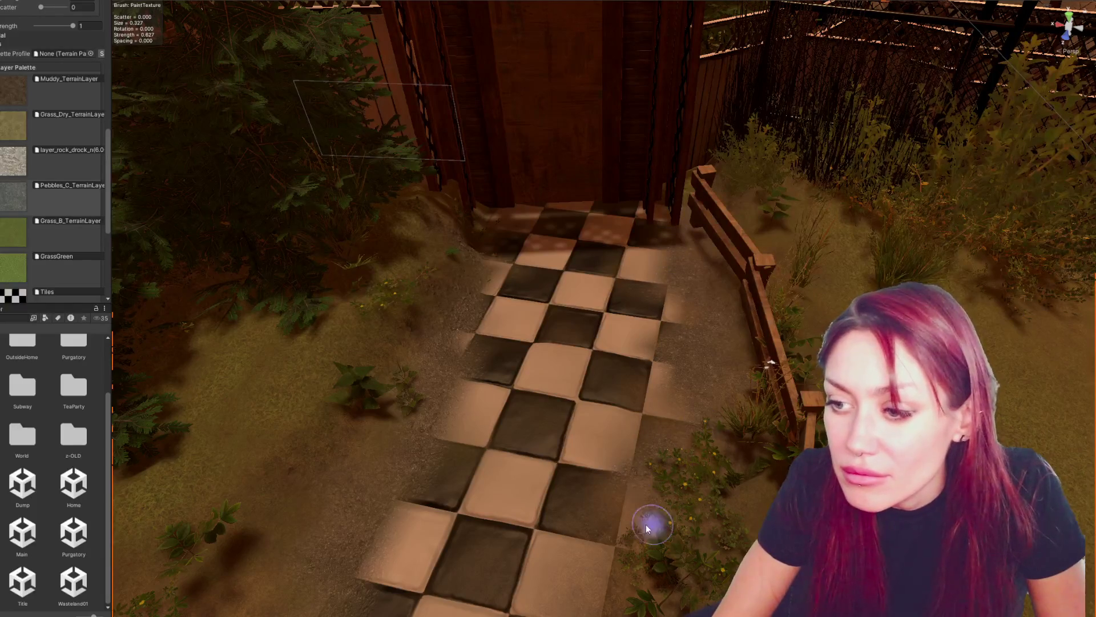
- Inspect the path and fence from several angles, then open the Title scene
{"action": "scroll", "coordinate": [768, 297], "scroll_direction": "up", "scroll_amount": 3}
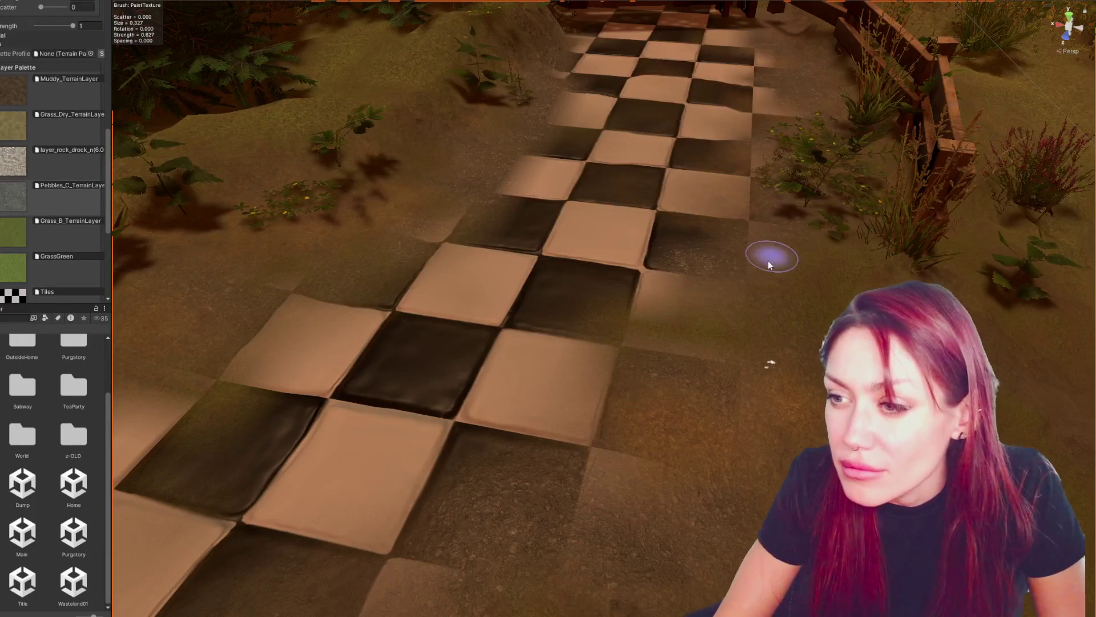
{"action": "scroll", "coordinate": [571, 485], "scroll_direction": "down", "scroll_amount": 5}
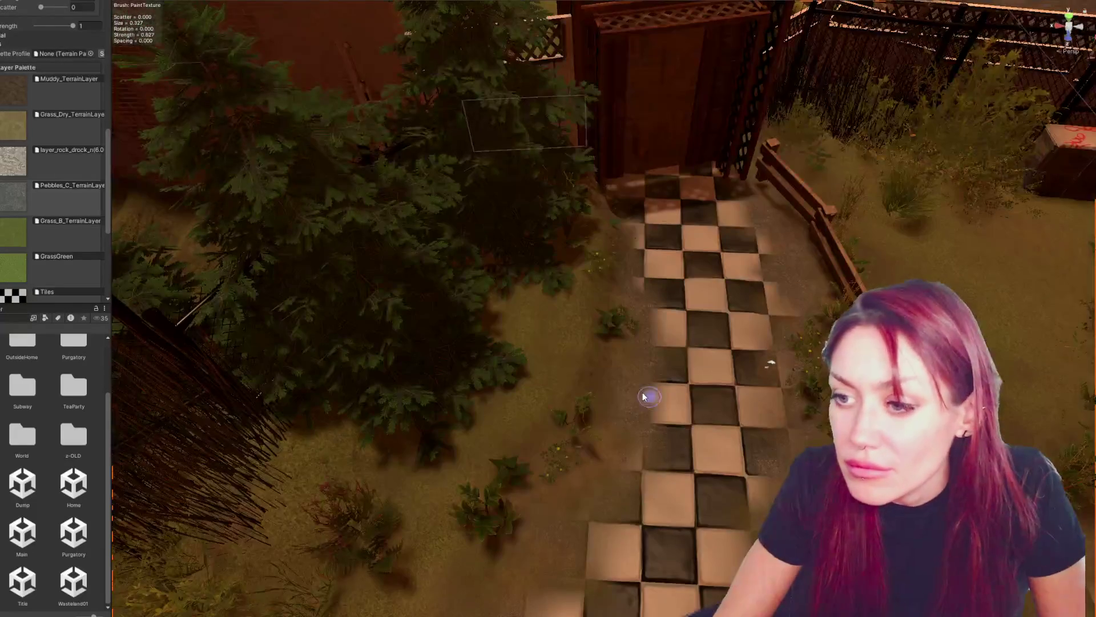
{"action": "scroll", "coordinate": [569, 505], "scroll_direction": "up", "scroll_amount": 2}
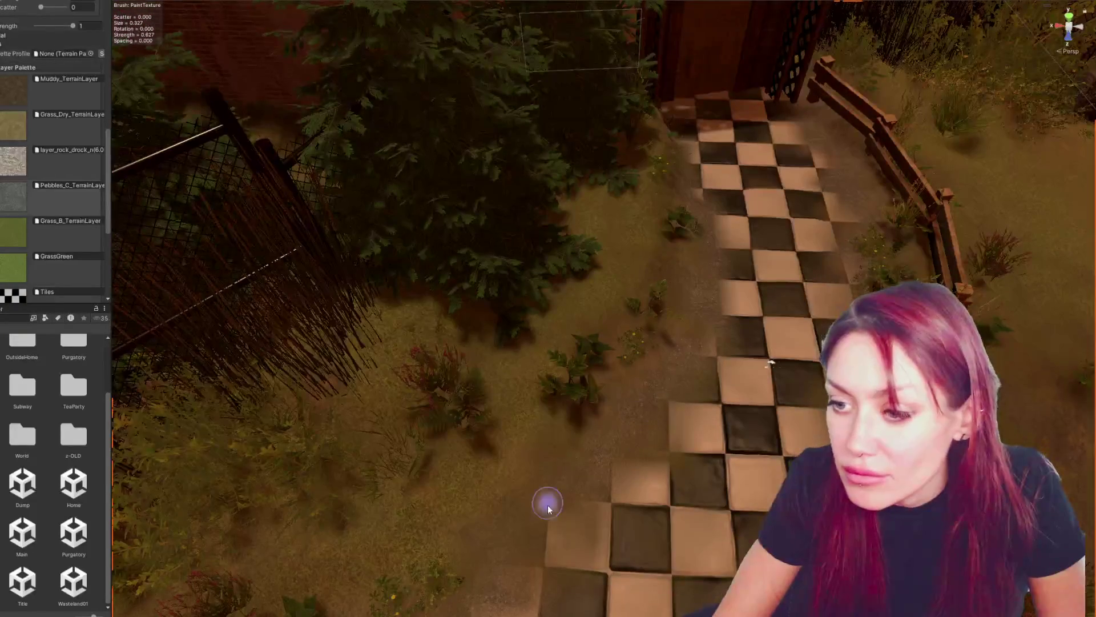
{"action": "left_click_drag", "start_coordinate": [507, 560], "coordinate": [619, 411]}
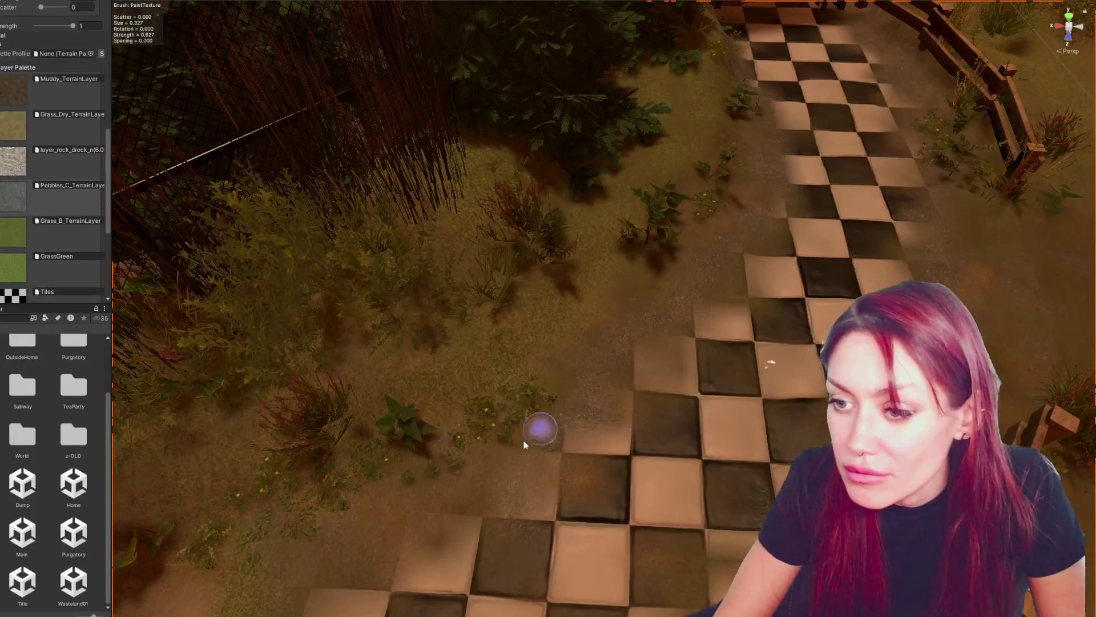
{"action": "scroll", "coordinate": [514, 436], "scroll_direction": "up", "scroll_amount": 3}
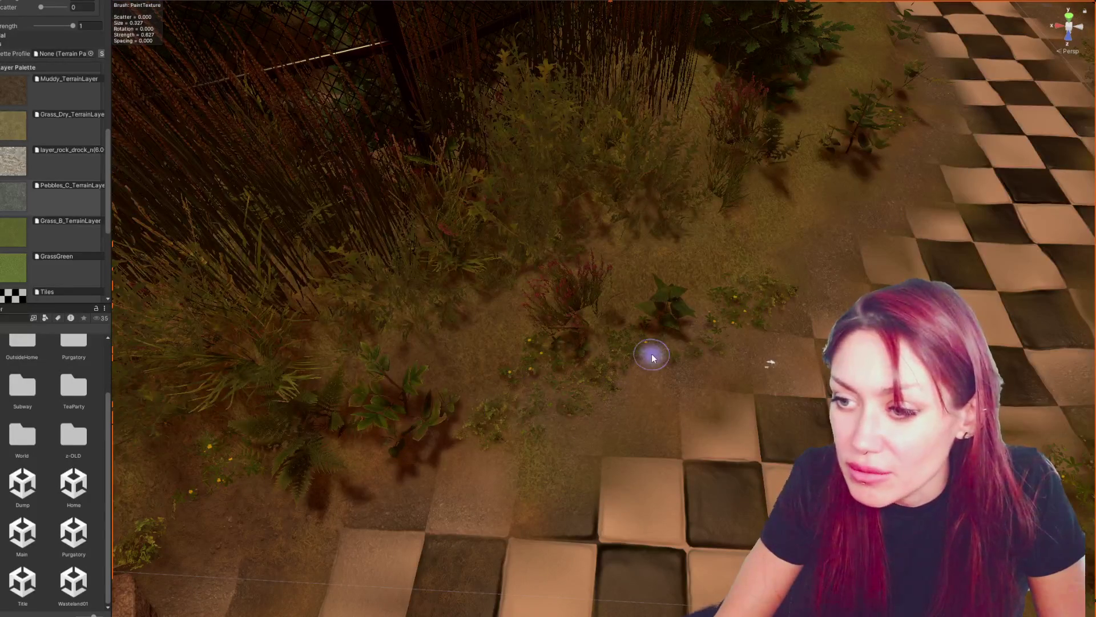
{"action": "mouse_move", "coordinate": [223, 526]}
{"action": "left_mouse_down"}
{"action": "mouse_move", "coordinate": [557, 384]}
{"action": "mouse_move", "coordinate": [398, 540]}
{"action": "left_mouse_up"}
{"action": "mouse_move", "coordinate": [463, 563]}
{"action": "left_mouse_down"}
{"action": "mouse_move", "coordinate": [595, 506]}
{"action": "mouse_move", "coordinate": [695, 499]}
{"action": "left_mouse_up"}
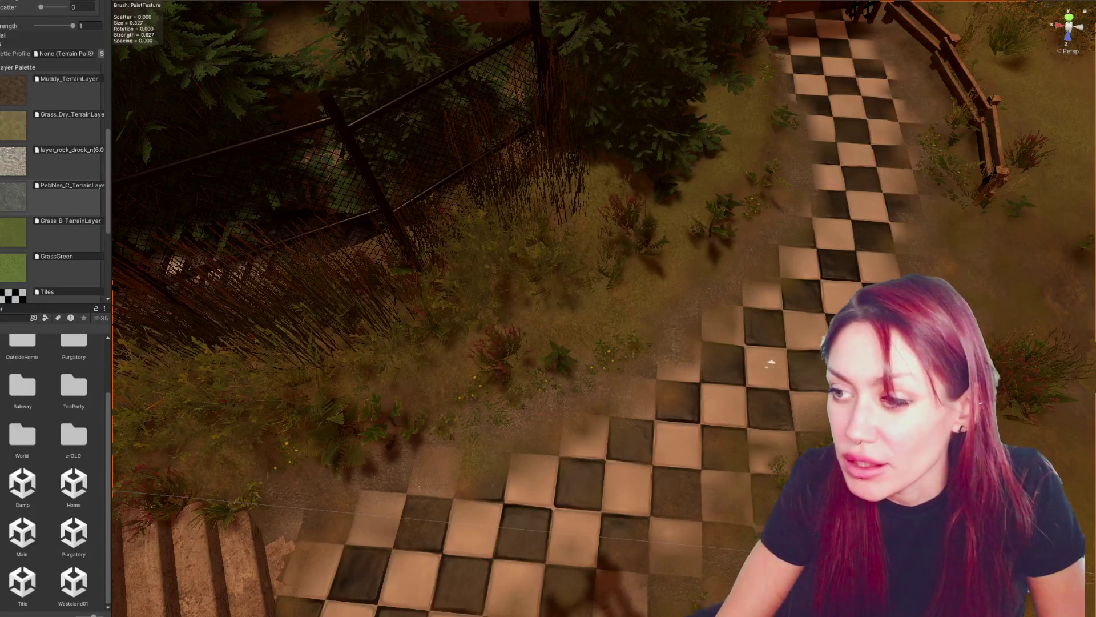
{"action": "mouse_move", "coordinate": [954, 216]}
{"action": "left_mouse_down"}
{"action": "mouse_move", "coordinate": [960, 179]}
{"action": "mouse_move", "coordinate": [676, 213]}
{"action": "mouse_move", "coordinate": [648, 237]}
{"action": "mouse_move", "coordinate": [668, 268]}
{"action": "mouse_move", "coordinate": [617, 250]}
{"action": "mouse_move", "coordinate": [624, 242]}
{"action": "left_mouse_up"}
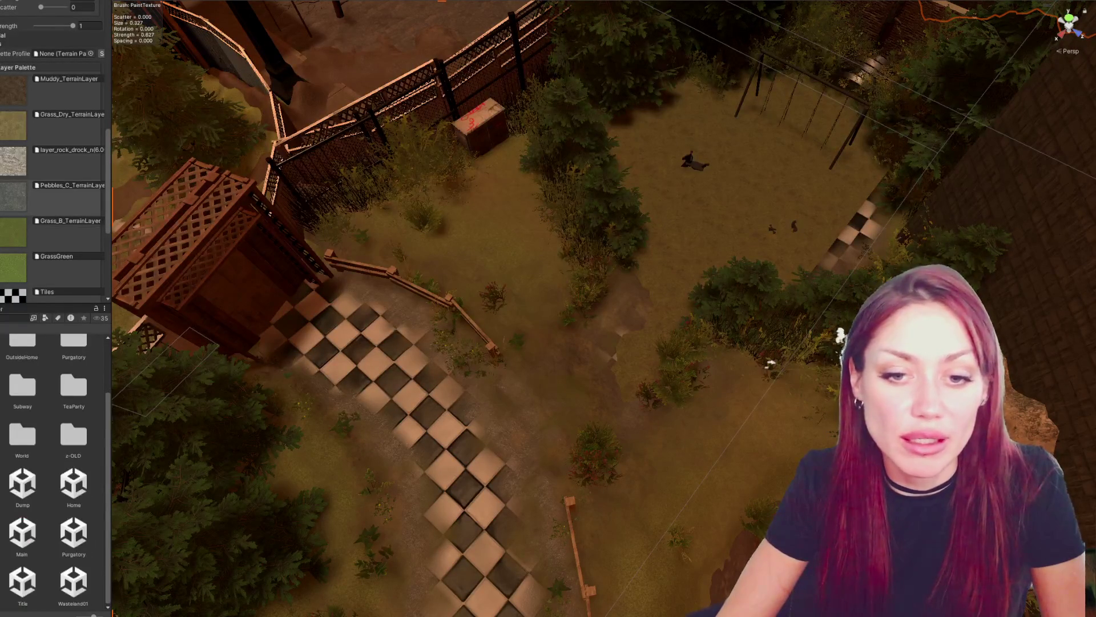
{"action": "double_click", "coordinate": [24, 578]}
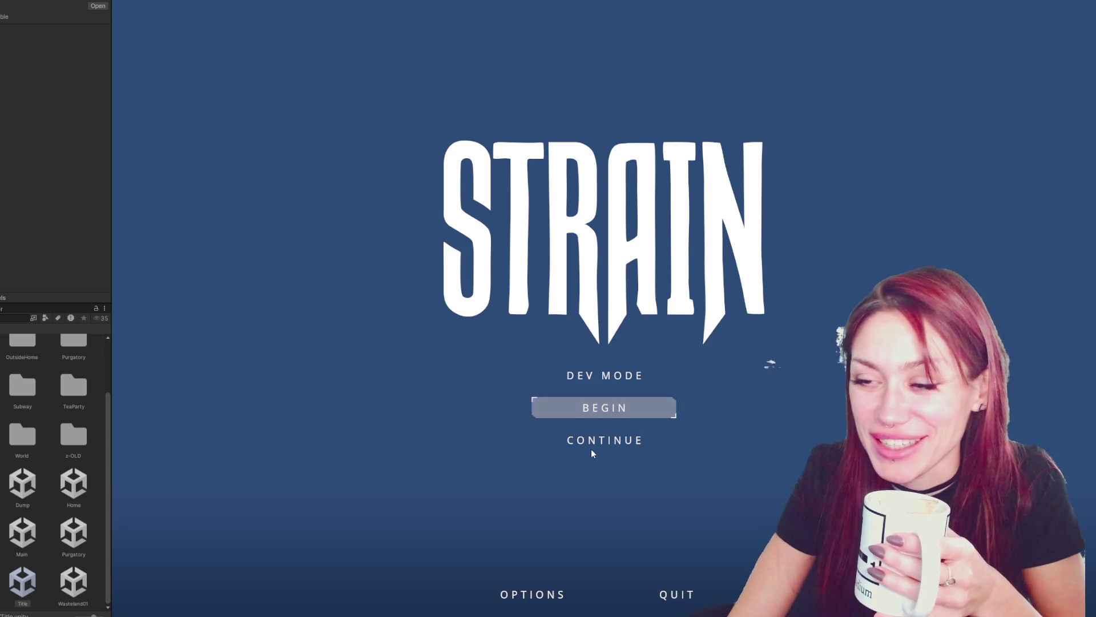
- Start the game in DEV MODE, walk through the gate toward the arch, and bring up the pause menu
{"action": "left_click", "coordinate": [609, 375]}
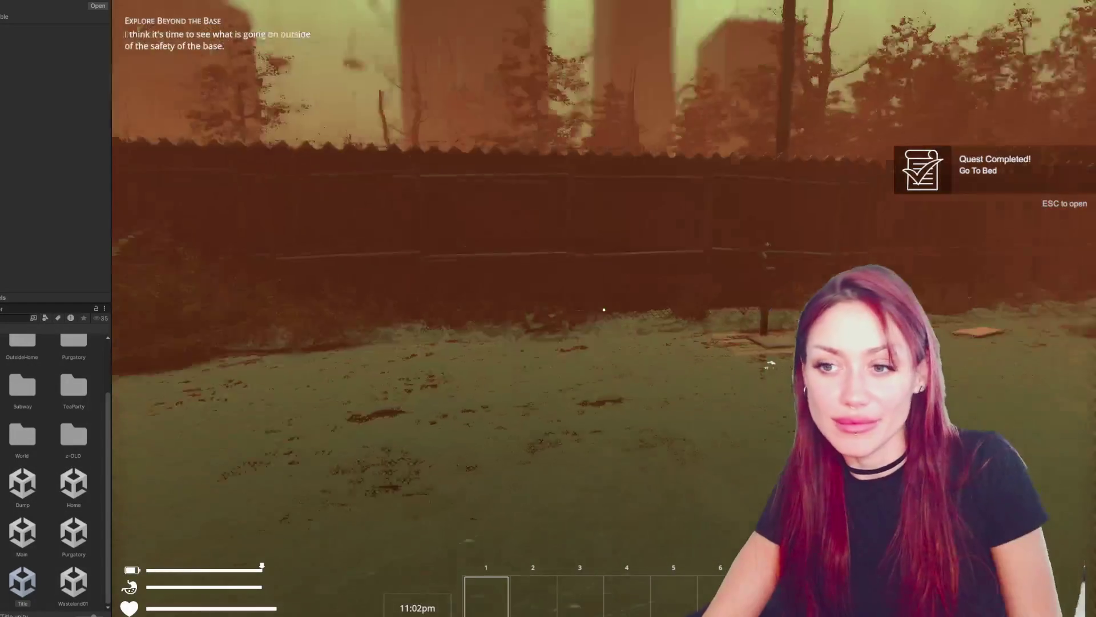
{"action": "key", "text": "w"}
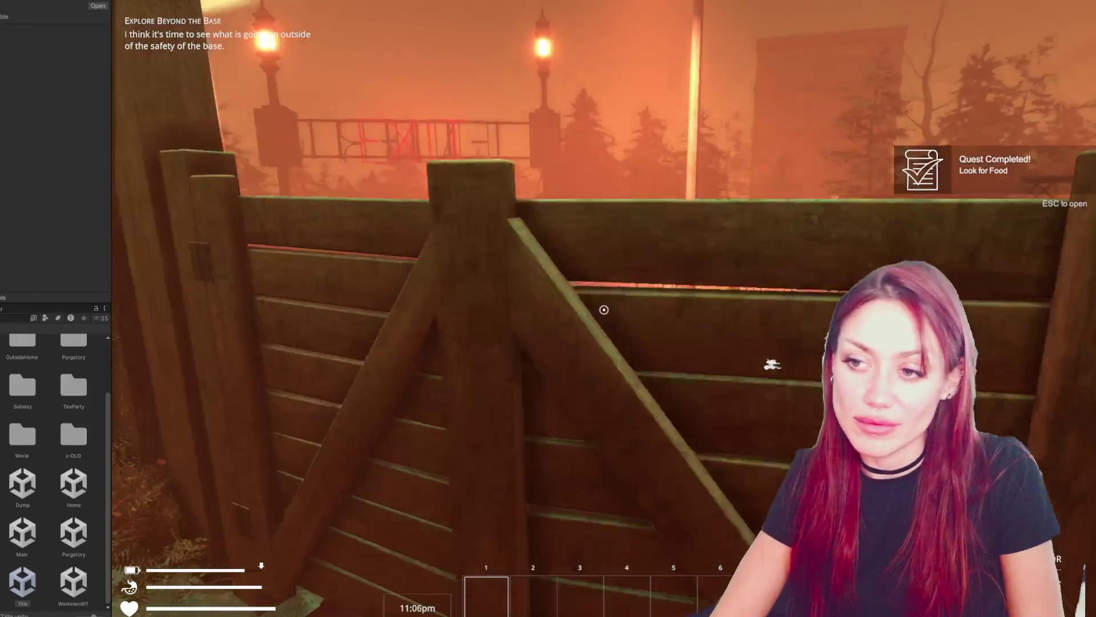
{"action": "key", "text": "e"}
{"action": "key", "text": "w"}
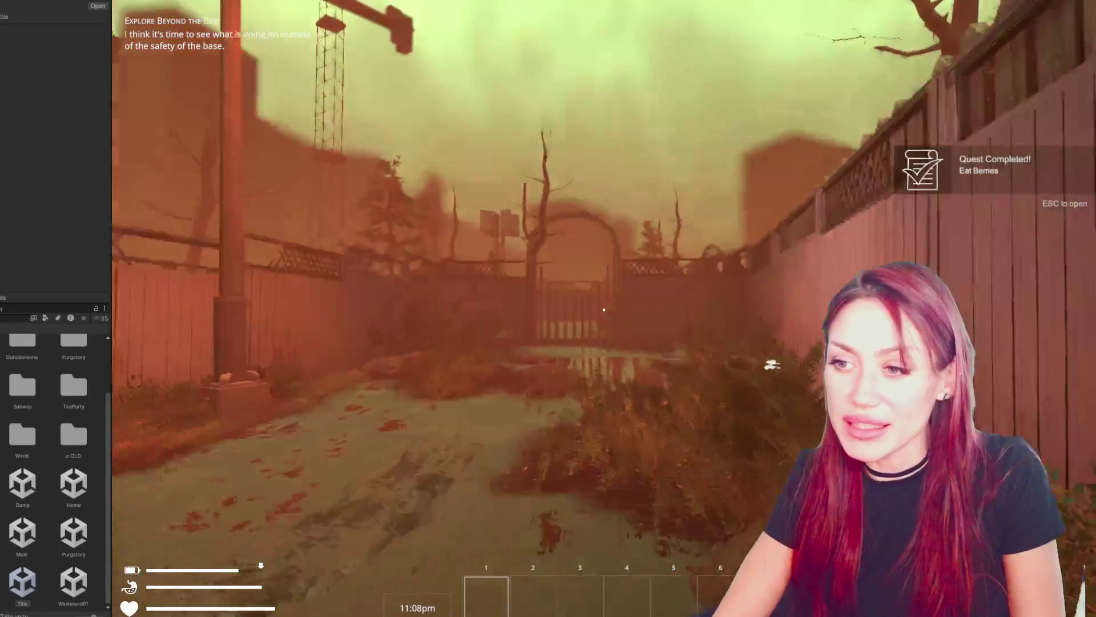
{"action": "key", "text": "w"}
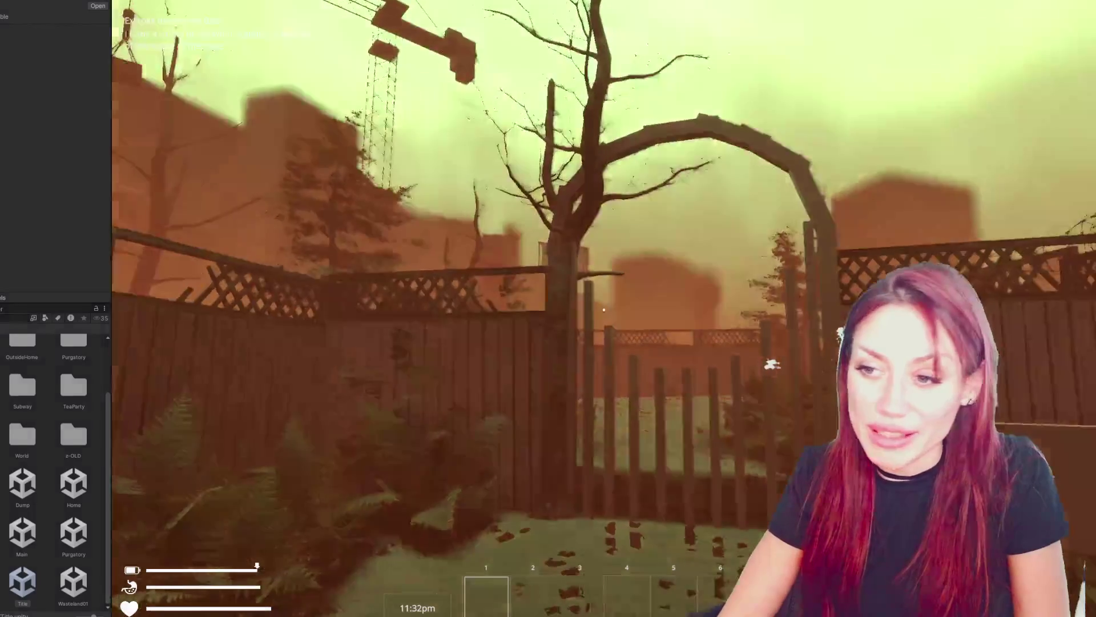
{"action": "key", "text": "w"}
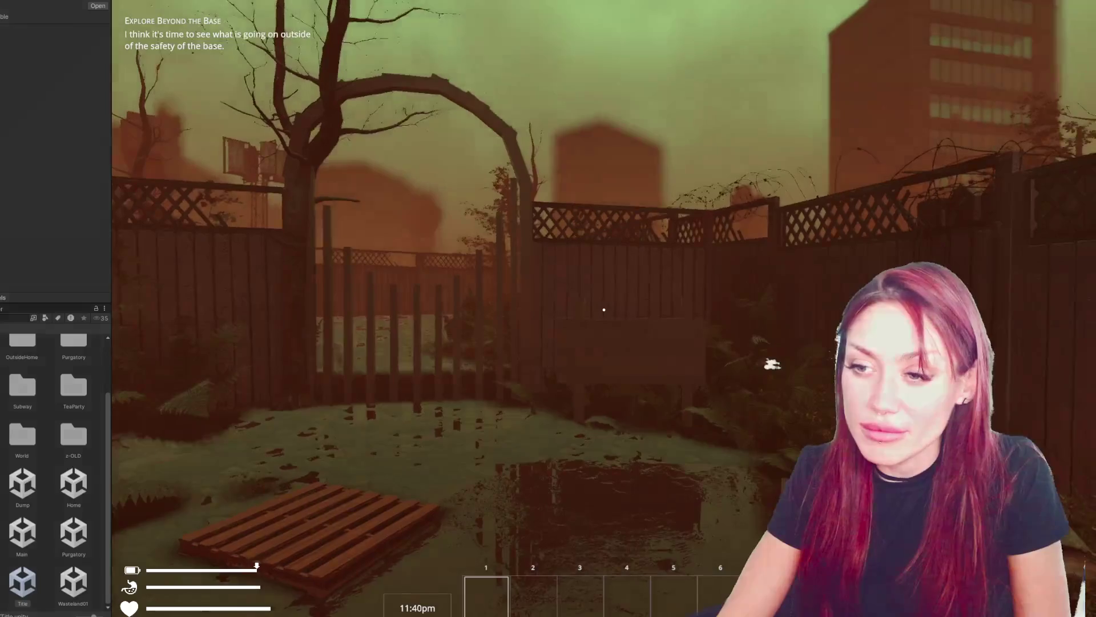
{"action": "key", "text": "Escape"}
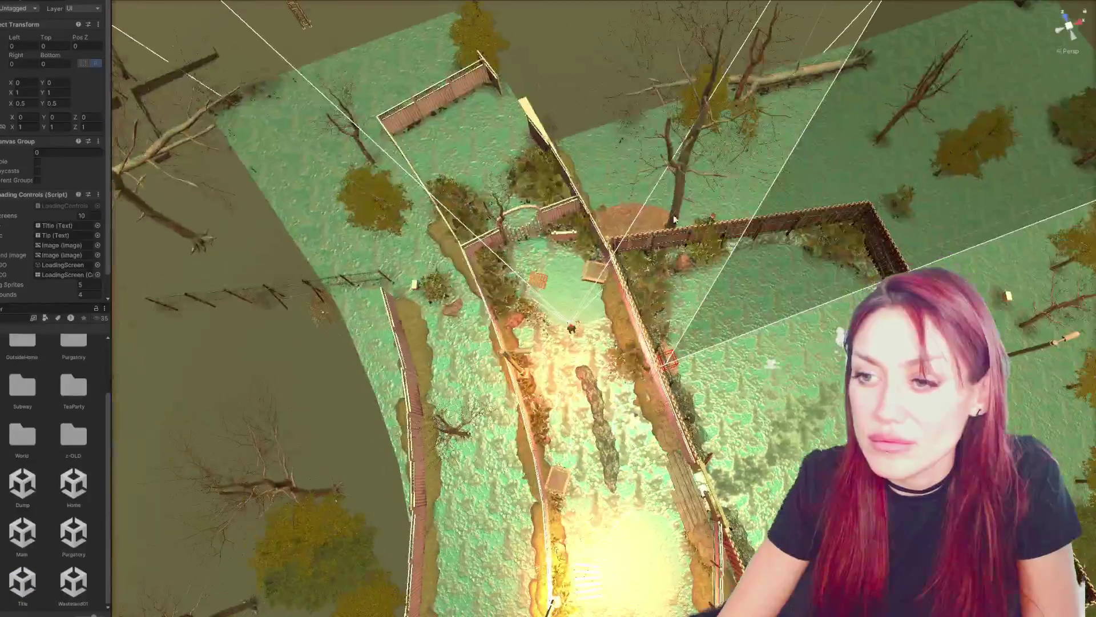
- Frame the beech tree and gate in the Scene view, then launch Unity Hub
{"action": "left_click", "coordinate": [502, 215]}
{"action": "key", "text": "f"}
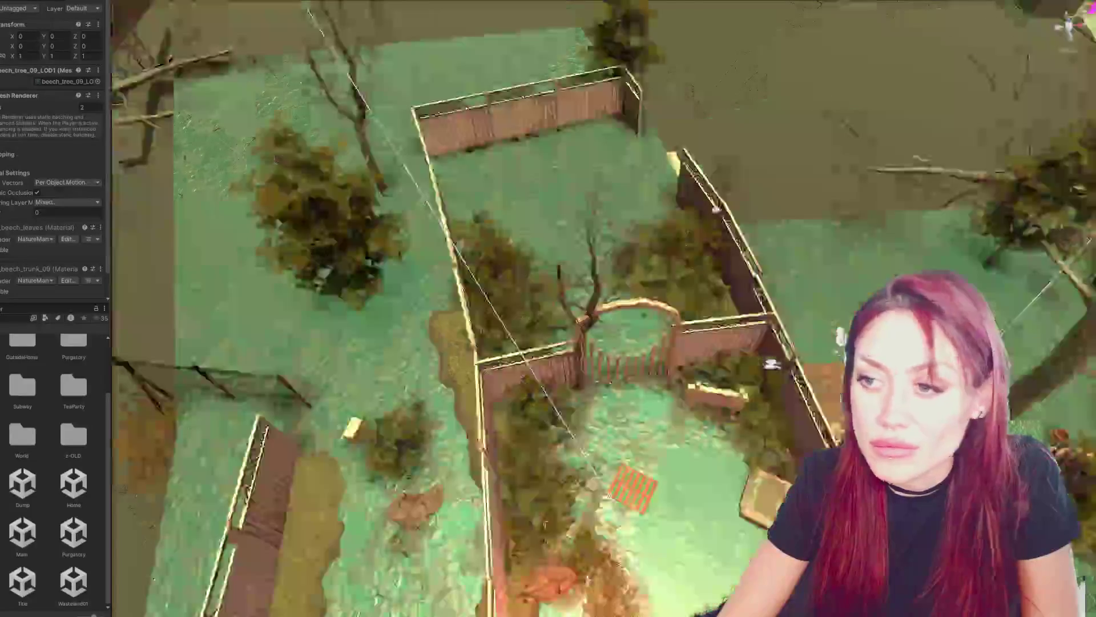
{"action": "scroll", "coordinate": [735, 431], "scroll_direction": "up", "scroll_amount": 3}
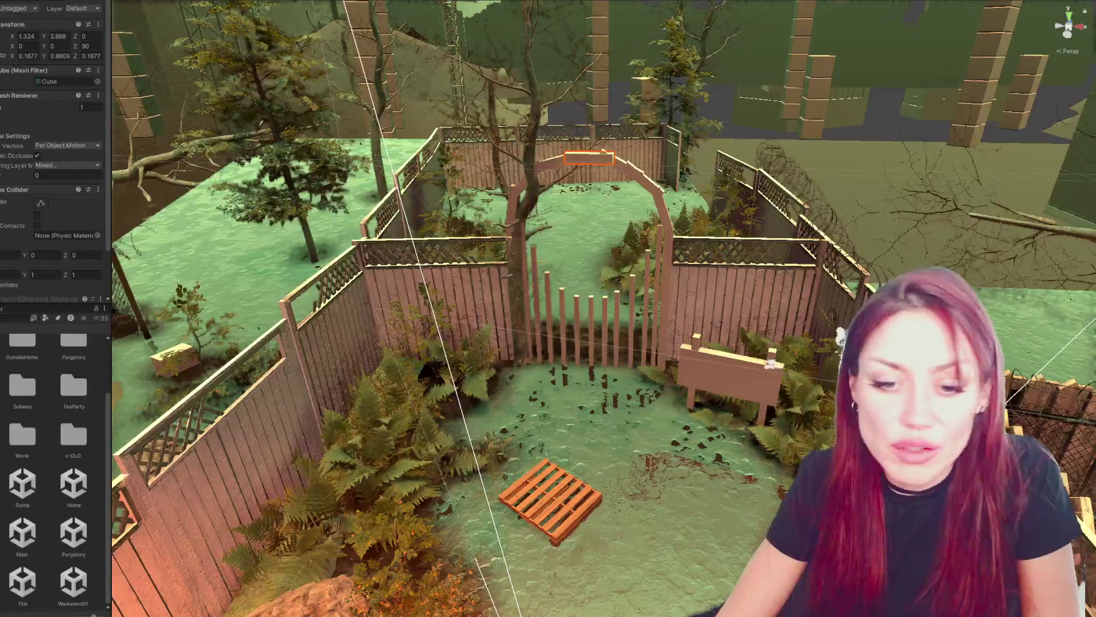
{"action": "key", "text": "super"}
{"action": "left_click", "coordinate": [95, 361]}
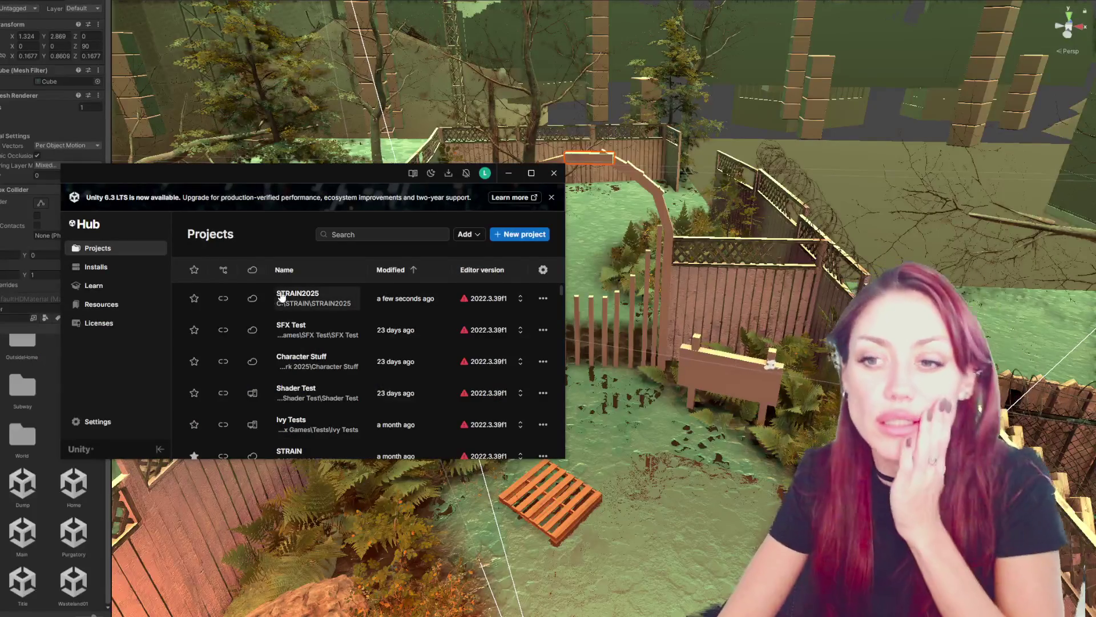
- Scroll through the Unity Hub project list, close the Hub, and switch over to Maya
{"action": "scroll", "coordinate": [320, 388], "scroll_direction": "down", "scroll_amount": 2}
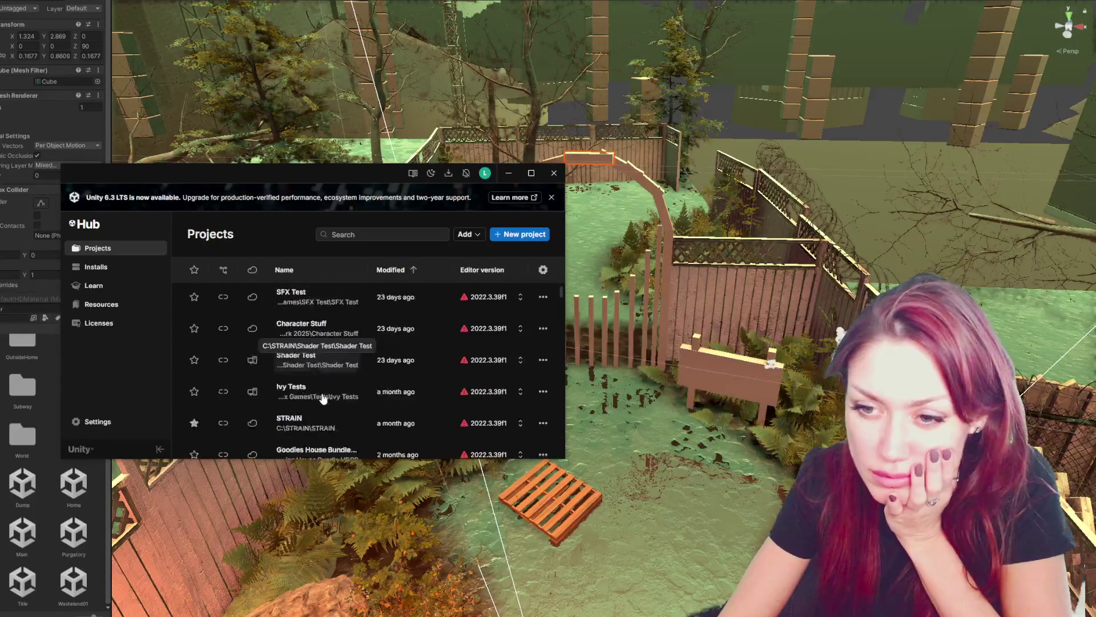
{"action": "scroll", "coordinate": [323, 398], "scroll_direction": "down", "scroll_amount": 2}
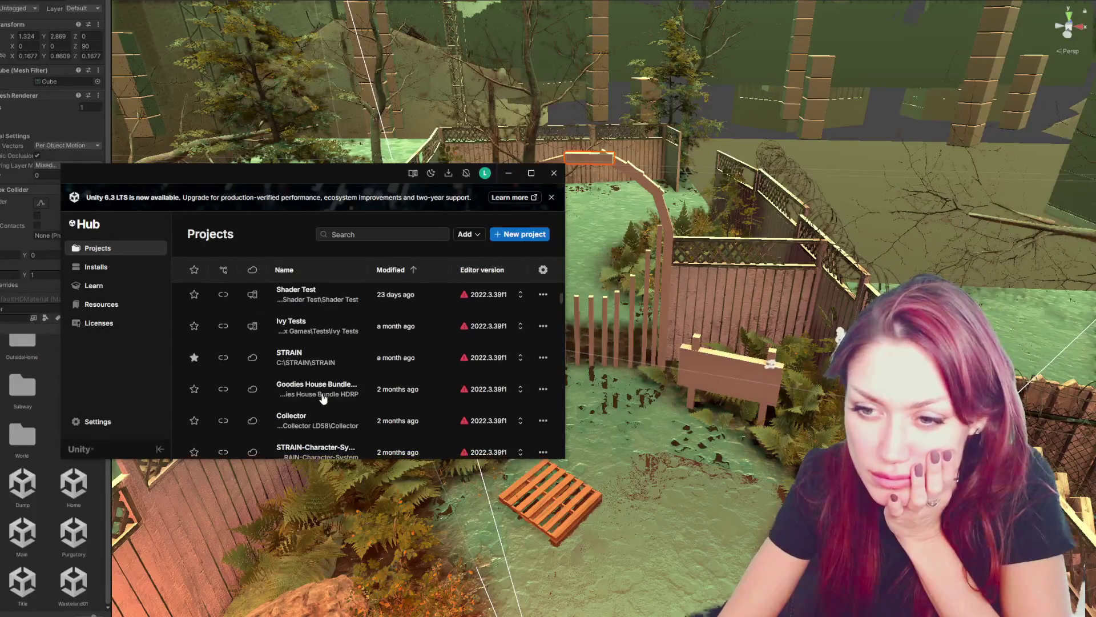
{"action": "scroll", "coordinate": [324, 398], "scroll_direction": "down", "scroll_amount": 2}
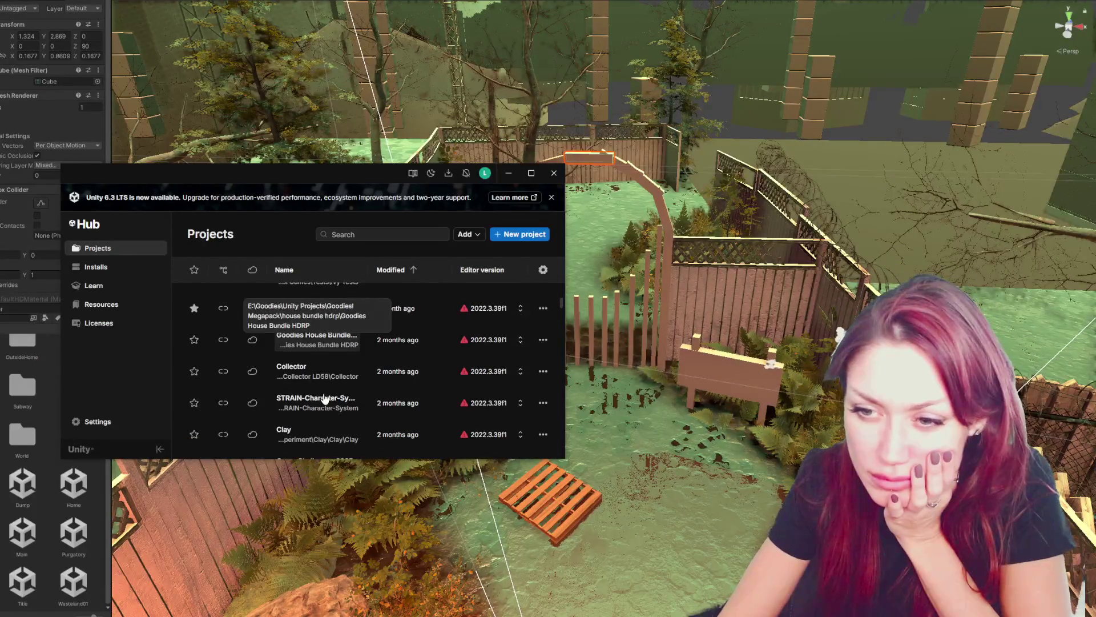
{"action": "scroll", "coordinate": [350, 436], "scroll_direction": "down", "scroll_amount": 2}
{"action": "scroll", "coordinate": [350, 435], "scroll_direction": "down", "scroll_amount": 1}
{"action": "scroll", "coordinate": [342, 431], "scroll_direction": "up", "scroll_amount": 10}
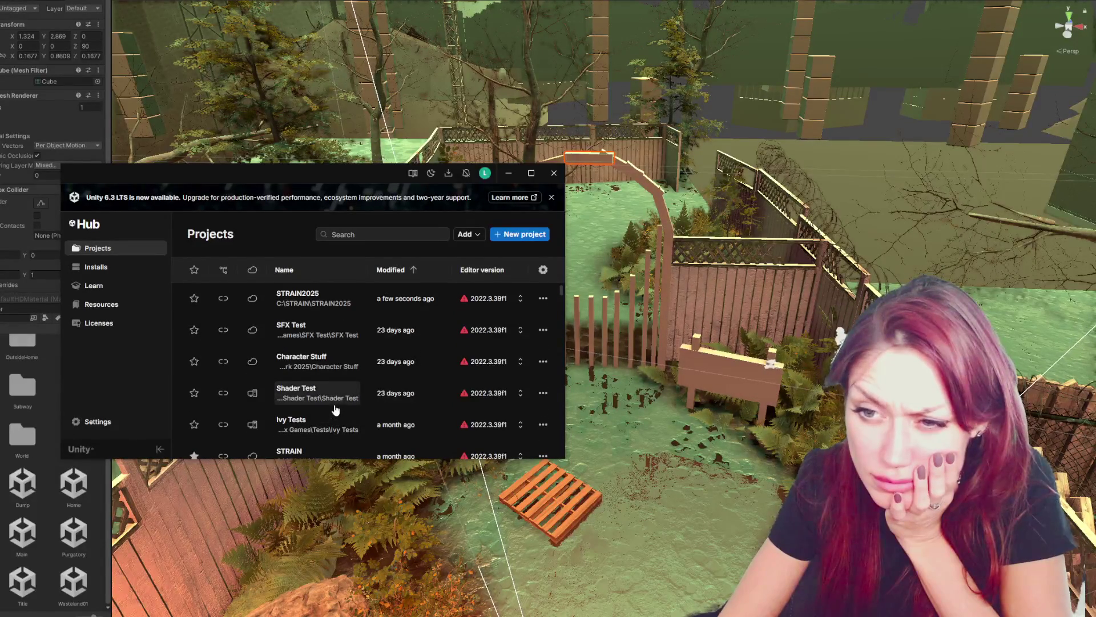
{"action": "scroll", "coordinate": [336, 410], "scroll_direction": "down", "scroll_amount": 2}
{"action": "scroll", "coordinate": [227, 331], "scroll_direction": "down", "scroll_amount": 3}
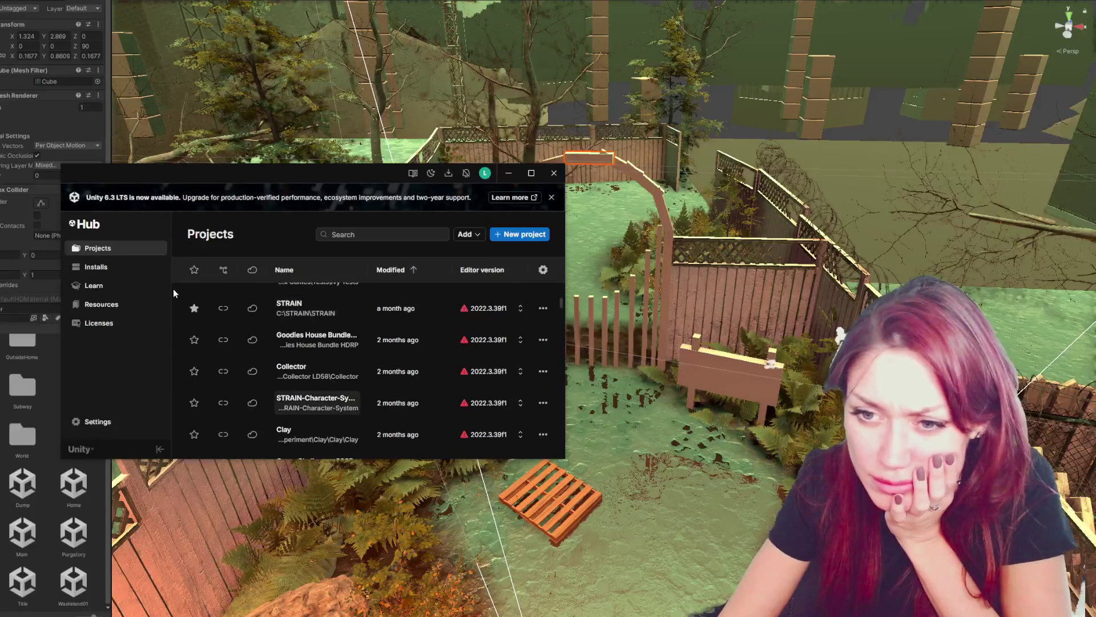
{"action": "scroll", "coordinate": [285, 372], "scroll_direction": "down", "scroll_amount": 3}
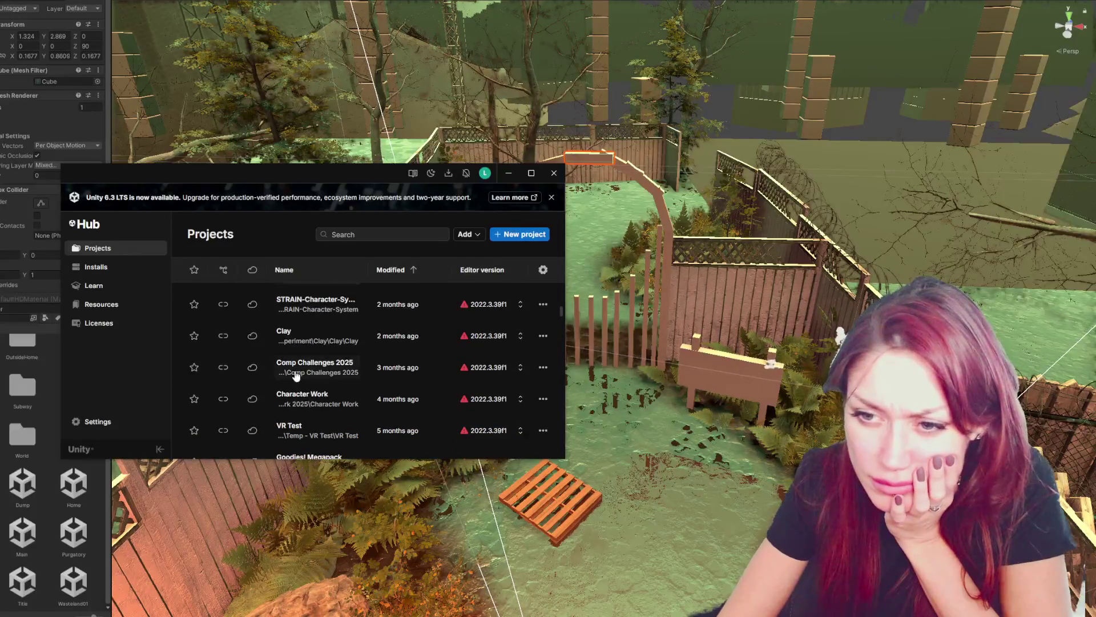
{"action": "scroll", "coordinate": [303, 376], "scroll_direction": "down", "scroll_amount": 3}
{"action": "scroll", "coordinate": [321, 378], "scroll_direction": "down", "scroll_amount": 5}
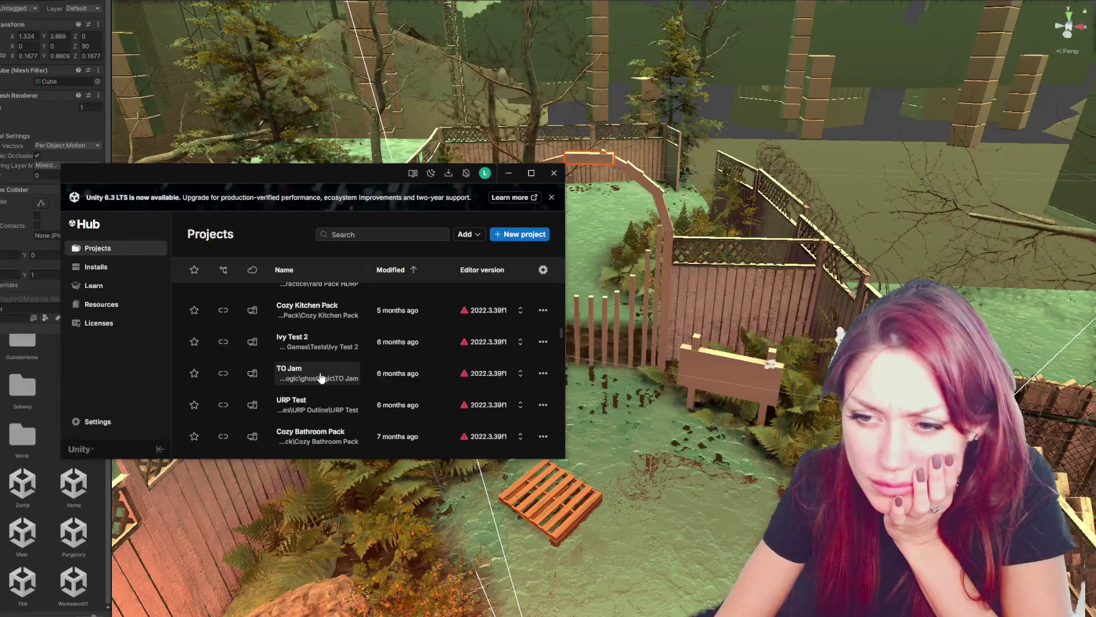
{"action": "scroll", "coordinate": [321, 378], "scroll_direction": "down", "scroll_amount": 1}
{"action": "scroll", "coordinate": [316, 378], "scroll_direction": "up", "scroll_amount": 15}
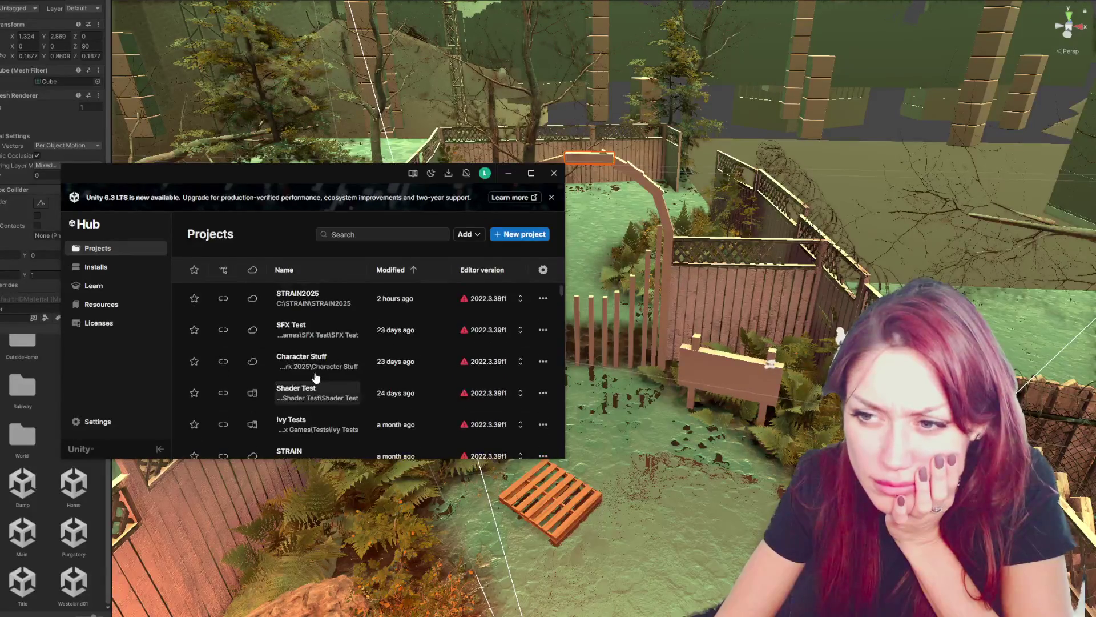
{"action": "left_click", "coordinate": [554, 172]}
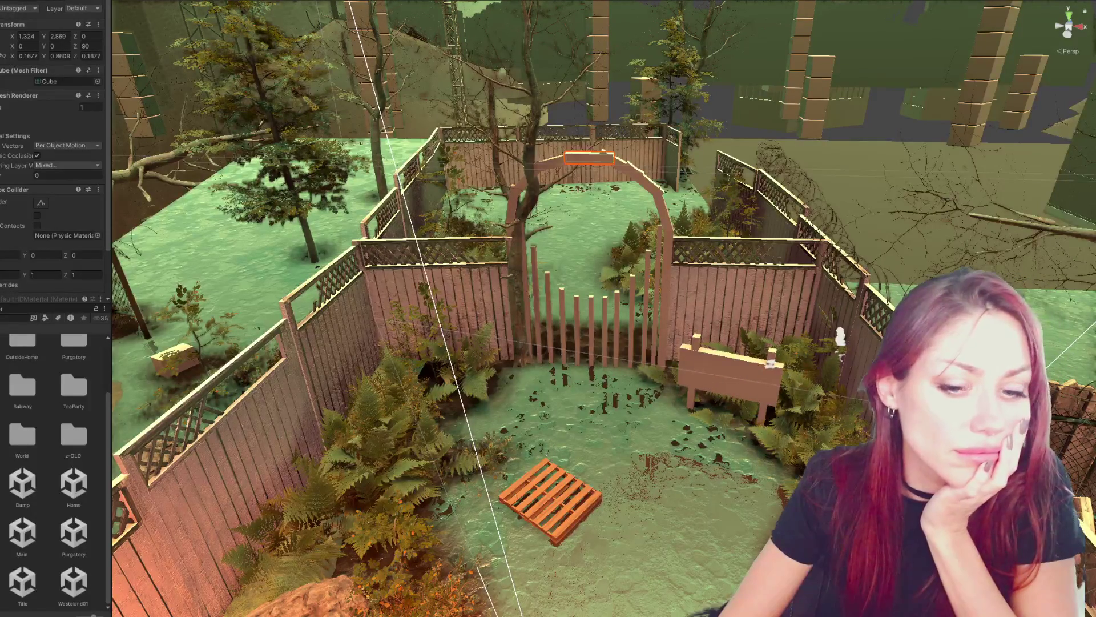
{"action": "mouse_move", "coordinate": [46, 615]}
{"action": "left_click", "coordinate": [46, 593]}
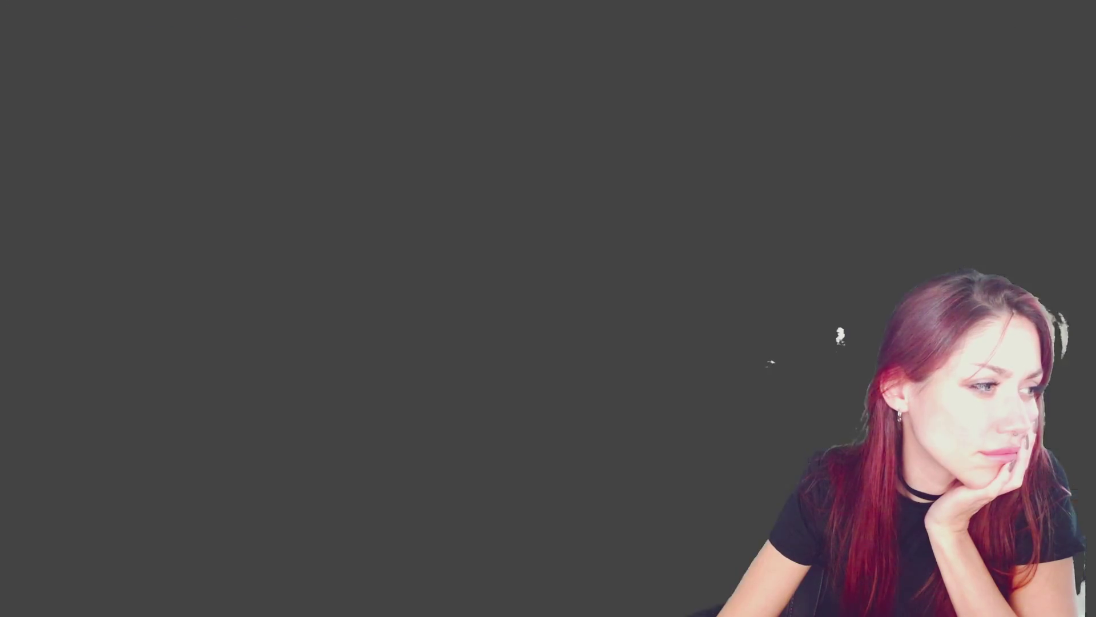
- Switch to the Blender window showing tiles.blend with its sculpted stone paving slab
{"action": "key", "text": "space"}
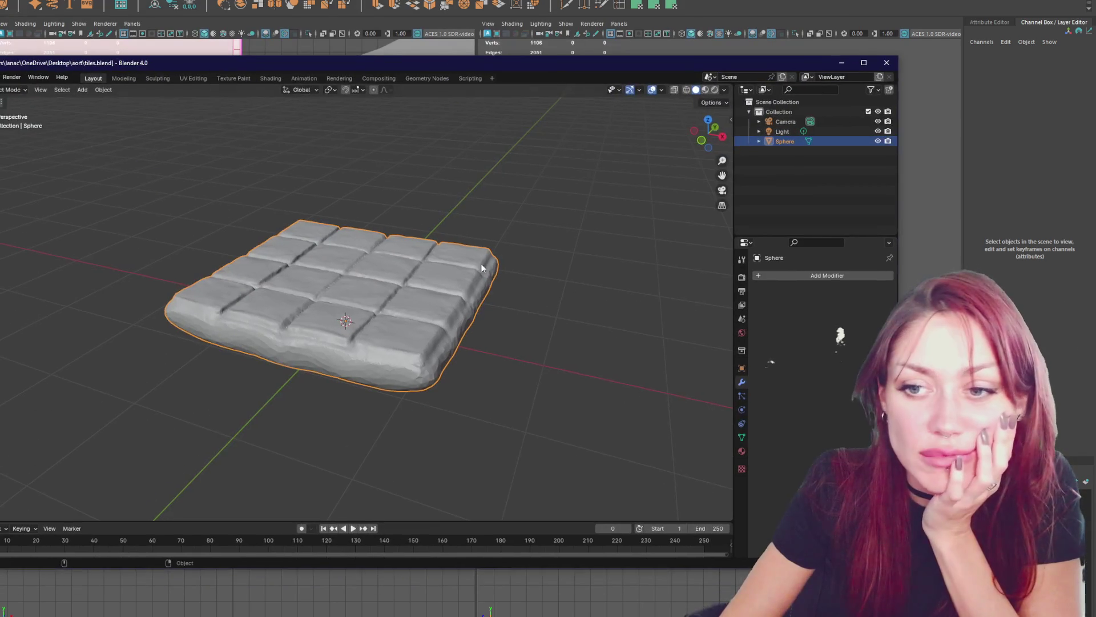
- Maximize the Blender window and orbit and zoom to view the tiled slab from above
{"action": "scroll", "coordinate": [384, 292], "scroll_direction": "up", "scroll_amount": 5}
{"action": "scroll", "coordinate": [386, 289], "scroll_direction": "down", "scroll_amount": 3}
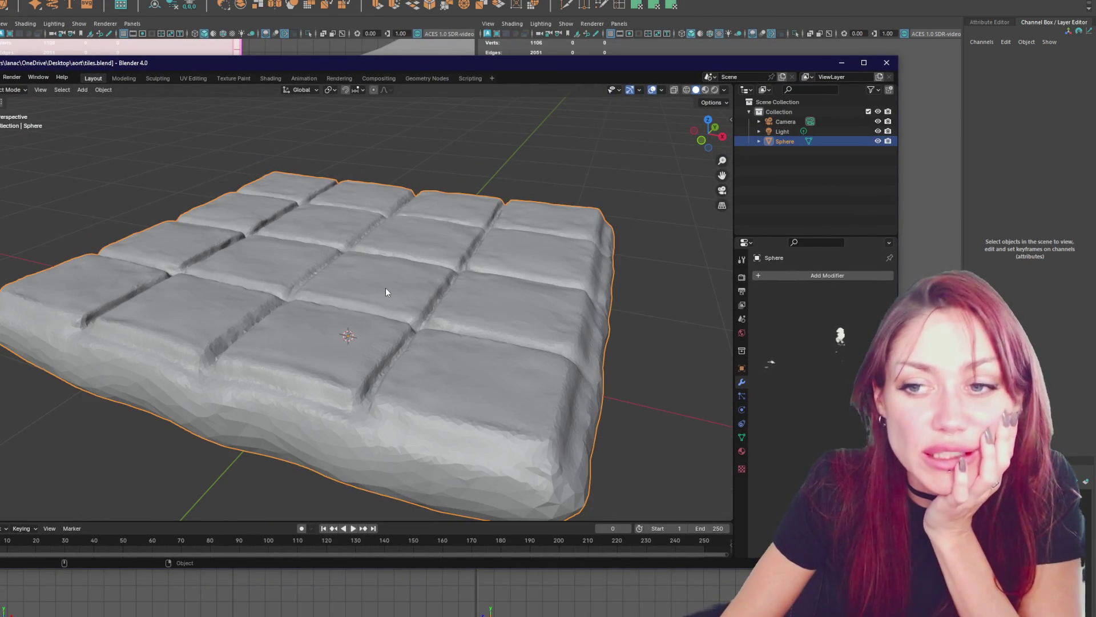
{"action": "left_click", "coordinate": [862, 62]}
{"action": "scroll", "coordinate": [379, 283], "scroll_direction": "down", "scroll_amount": 3}
{"action": "scroll", "coordinate": [387, 280], "scroll_direction": "up", "scroll_amount": 2}
{"action": "mouse_move", "coordinate": [400, 270]}
{"action": "left_mouse_down"}
{"action": "mouse_move", "coordinate": [495, 320]}
{"action": "mouse_move", "coordinate": [414, 296]}
{"action": "mouse_move", "coordinate": [445, 295]}
{"action": "mouse_move", "coordinate": [474, 272]}
{"action": "mouse_move", "coordinate": [441, 242]}
{"action": "mouse_move", "coordinate": [586, 240]}
{"action": "mouse_move", "coordinate": [600, 254]}
{"action": "mouse_move", "coordinate": [485, 289]}
{"action": "left_mouse_up"}
{"action": "scroll", "coordinate": [489, 287], "scroll_direction": "up", "scroll_amount": 3}
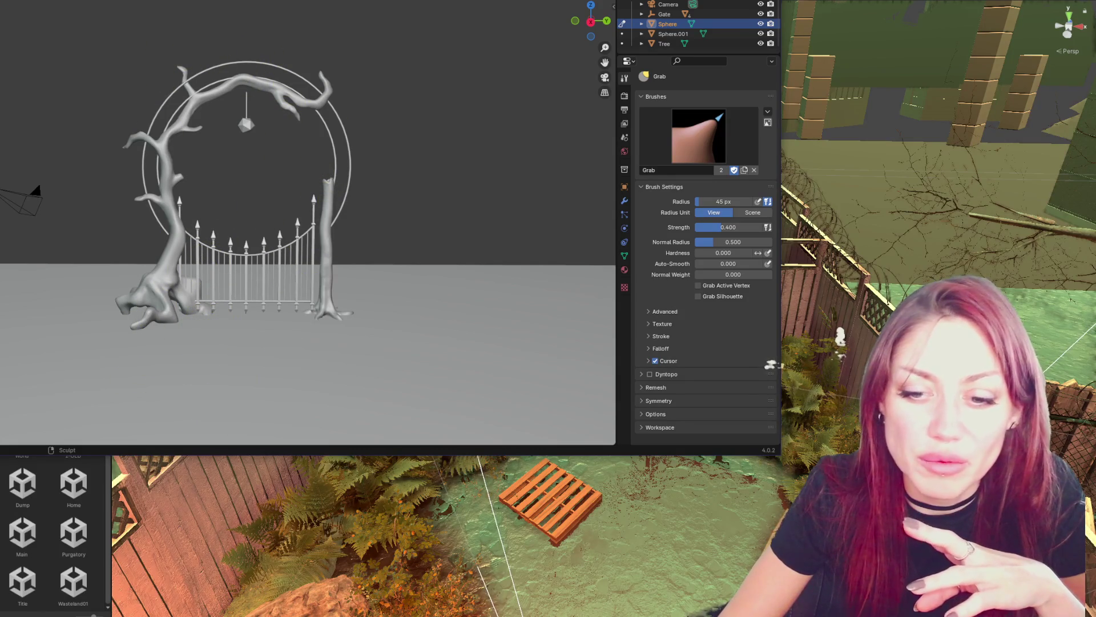
- Bring the Unity garden scene to the front from the taskbar
{"action": "left_click", "coordinate": [94, 599]}
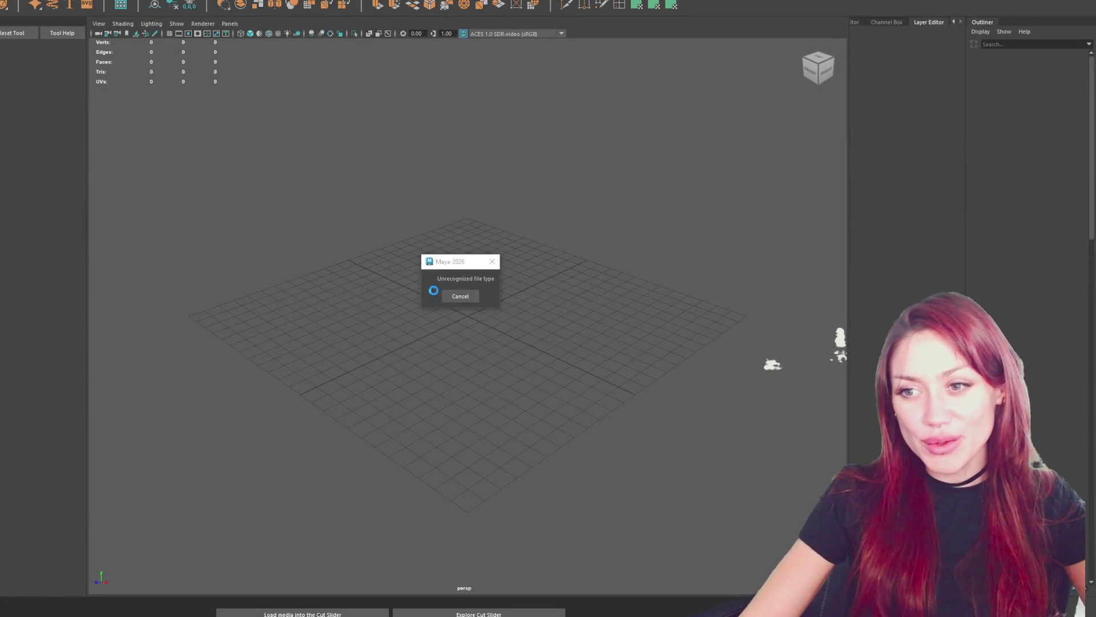
- Cancel Maya's Unrecognized file type warning for the failed file load
{"action": "left_click", "coordinate": [460, 296]}
{"action": "key", "text": "space"}
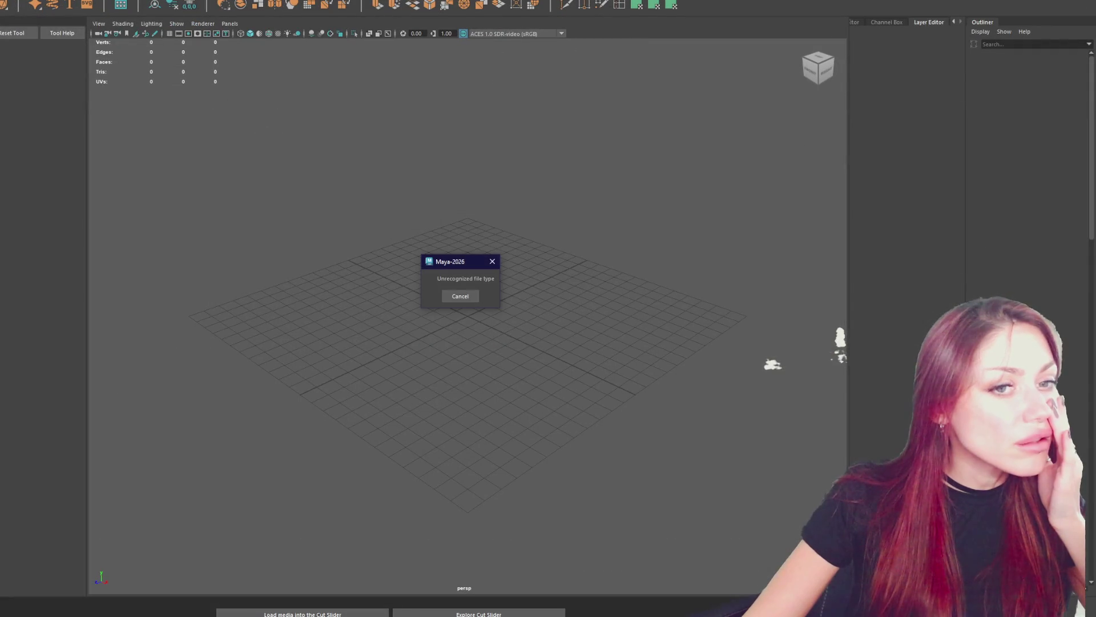
{"action": "left_click", "coordinate": [467, 296]}
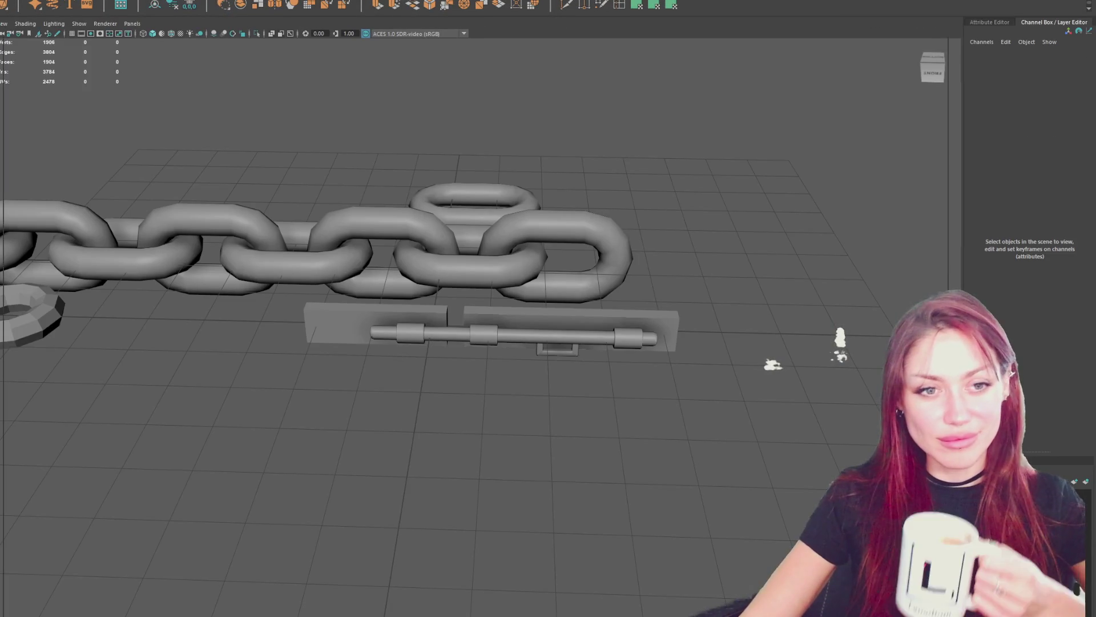
- Show the chain in Maya's four-view layout and tumble the perspective camera around it
{"action": "key", "text": "space"}
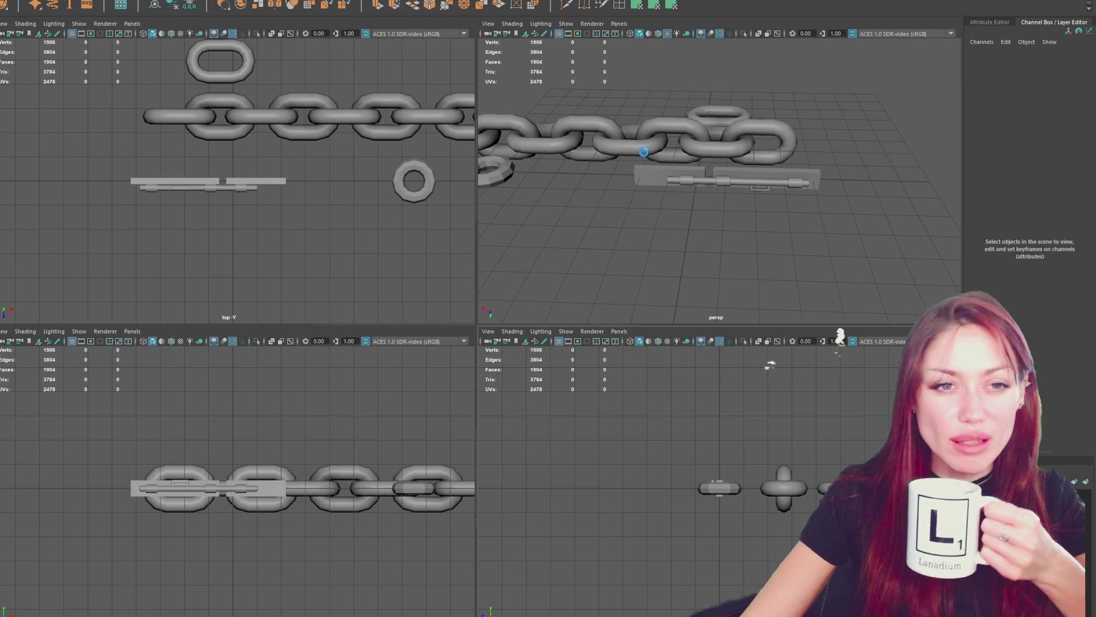
{"action": "left_click_drag", "start_coordinate": [642, 153], "coordinate": [642, 157]}
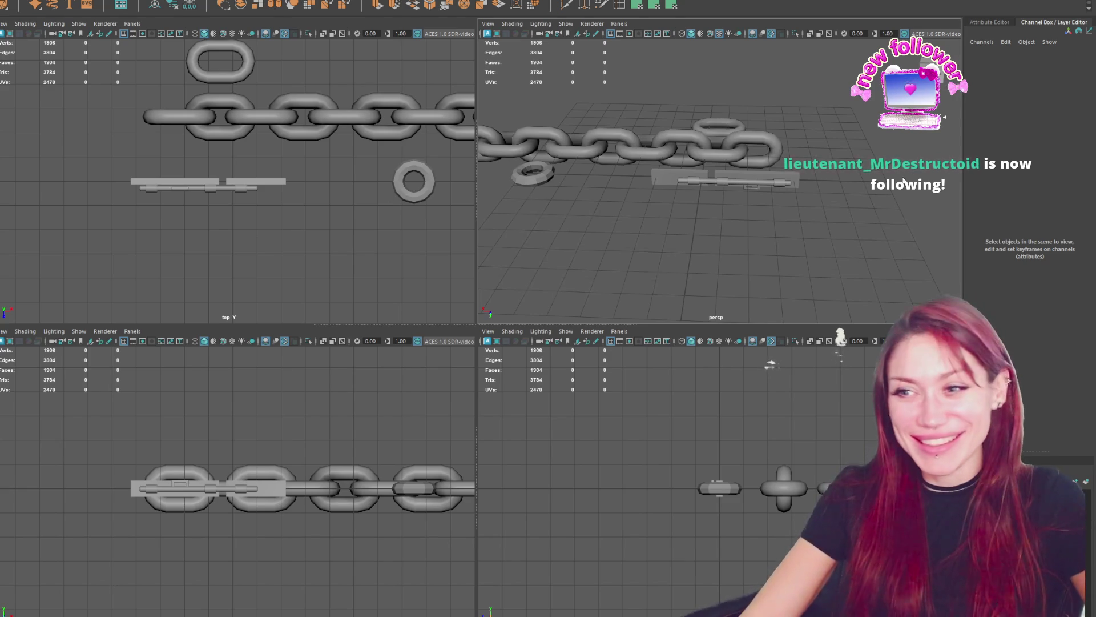
{"action": "key", "text": "bracketleft"}
{"action": "key", "text": "bracketleft"}
{"action": "key", "text": "bracketright"}
{"action": "key", "text": "bracketright"}
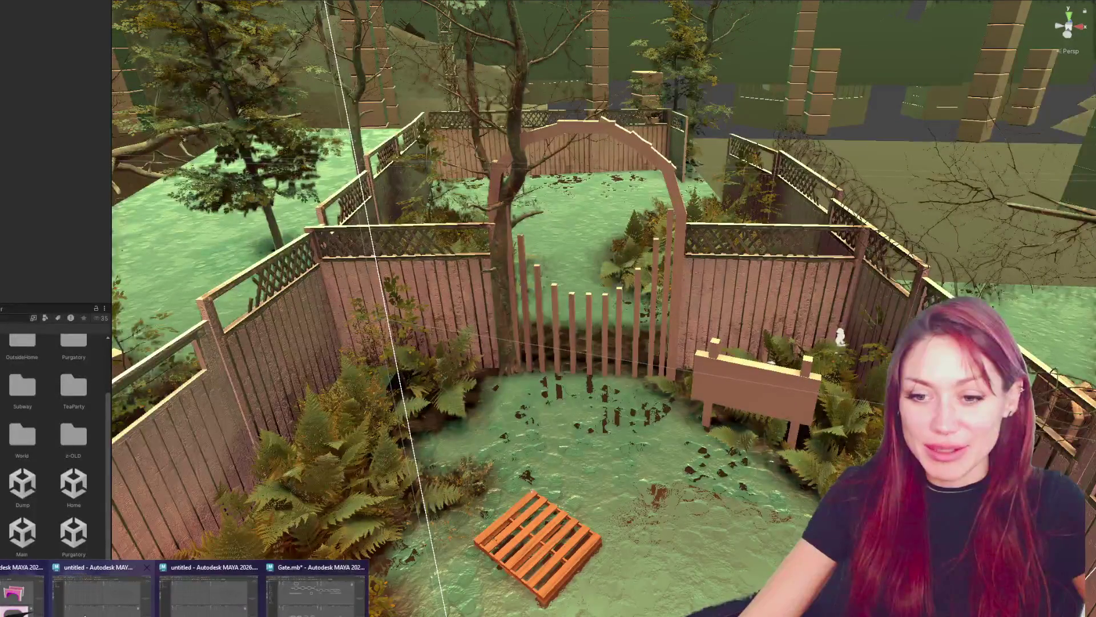
- Switch through the taskbar from Maya to the Blender window with the tree-arch gate model
{"action": "left_click", "coordinate": [131, 587]}
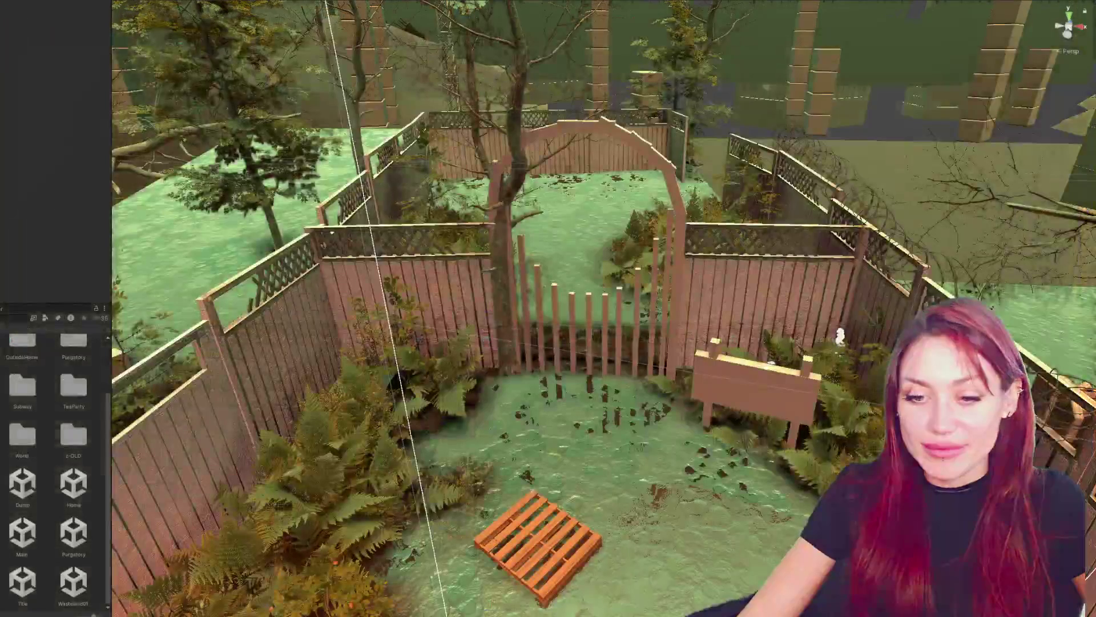
{"action": "mouse_move", "coordinate": [33, 603]}
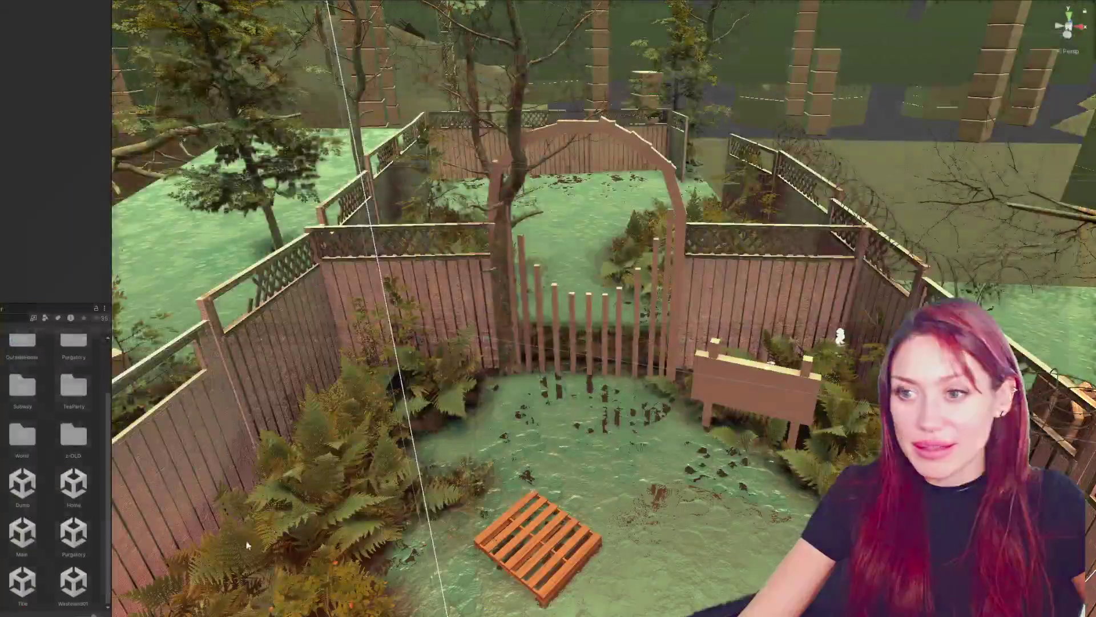
{"action": "mouse_move", "coordinate": [104, 554]}
{"action": "left_click", "coordinate": [68, 591]}
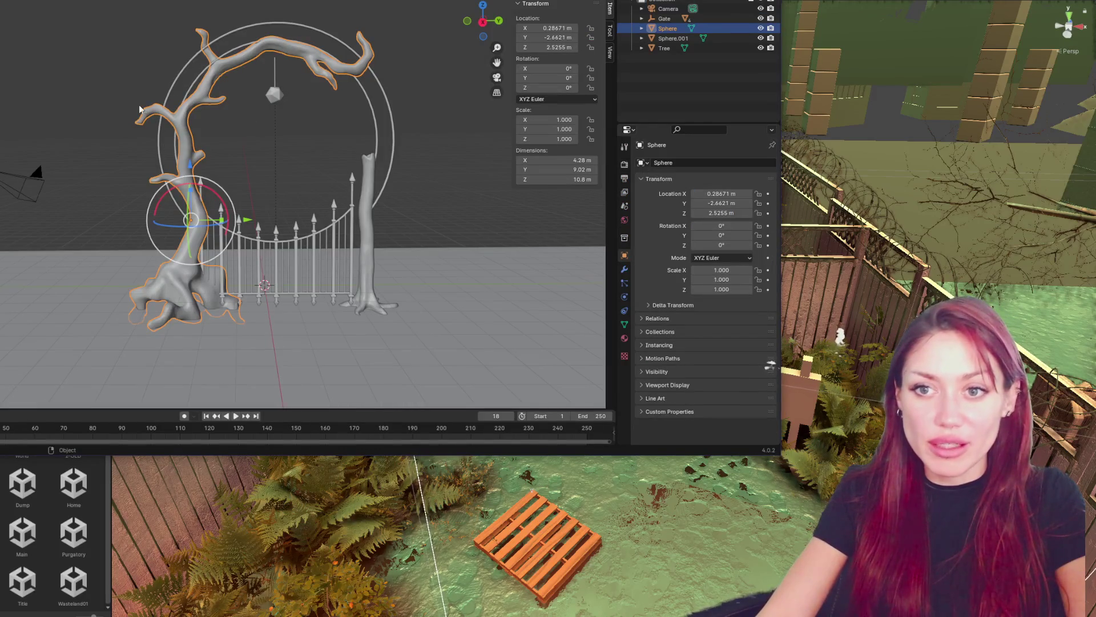
- Select the tree arch, gate and ring objects together in Blender
{"action": "left_click", "coordinate": [206, 143]}
{"action": "left_click", "coordinate": [200, 168]}
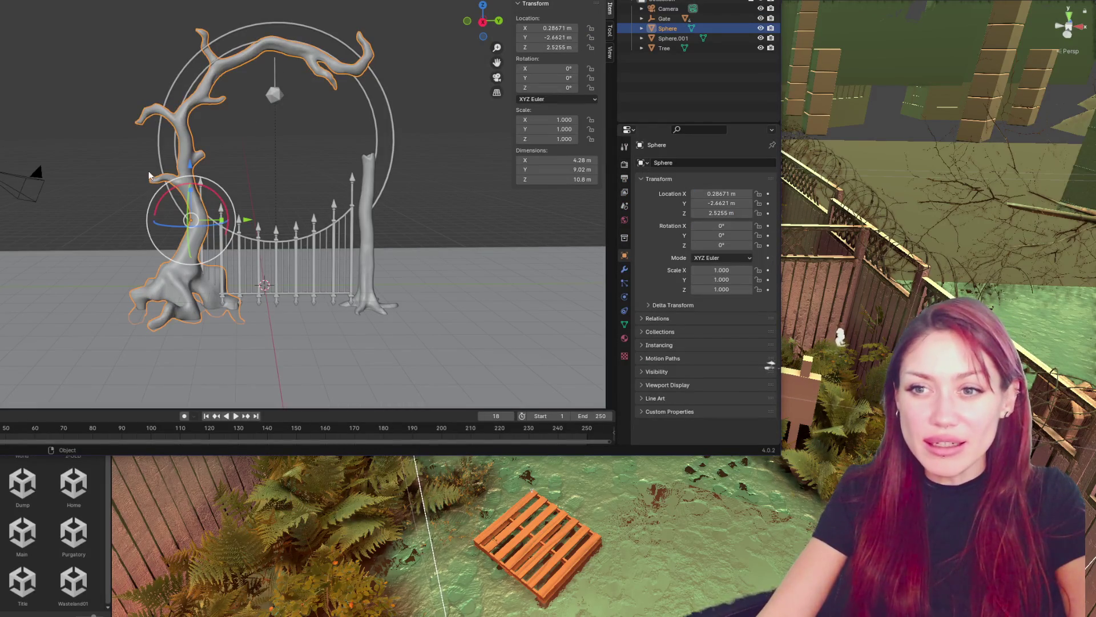
{"action": "mouse_move", "coordinate": [131, 5]}
{"action": "left_mouse_down"}
{"action": "mouse_move", "coordinate": [375, 318]}
{"action": "mouse_move", "coordinate": [425, 320]}
{"action": "left_mouse_up"}
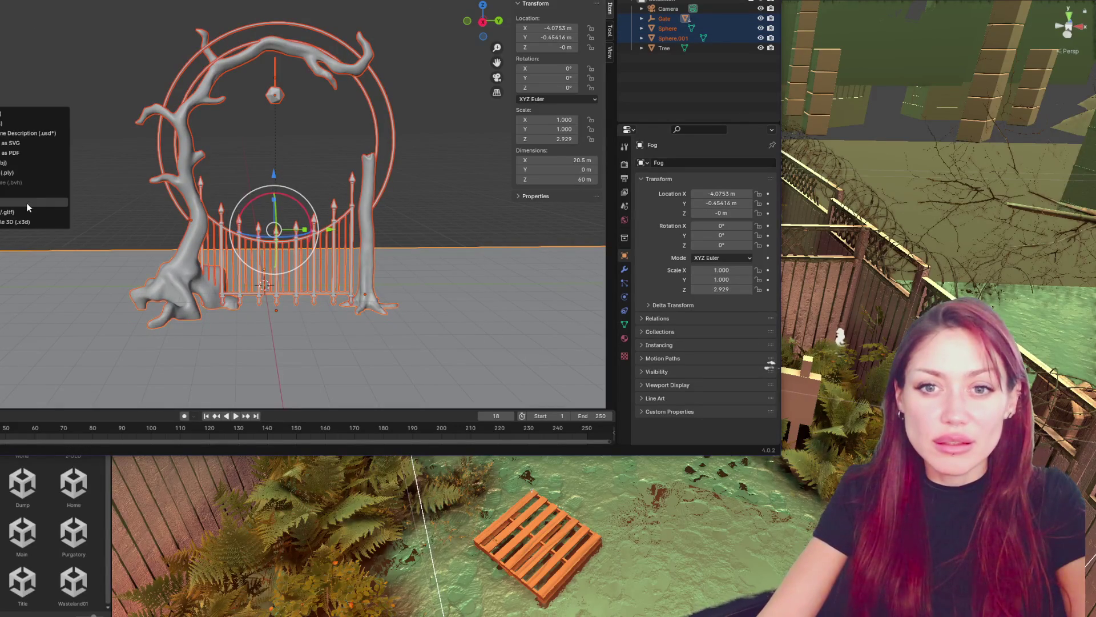
- Export the selection as FBX using the preset: Selected Objects, Mesh only, Scale 0.01
{"action": "left_click", "coordinate": [27, 203]}
{"action": "left_click", "coordinate": [547, 103]}
{"action": "left_click", "coordinate": [522, 137]}
{"action": "key", "text": "Return"}
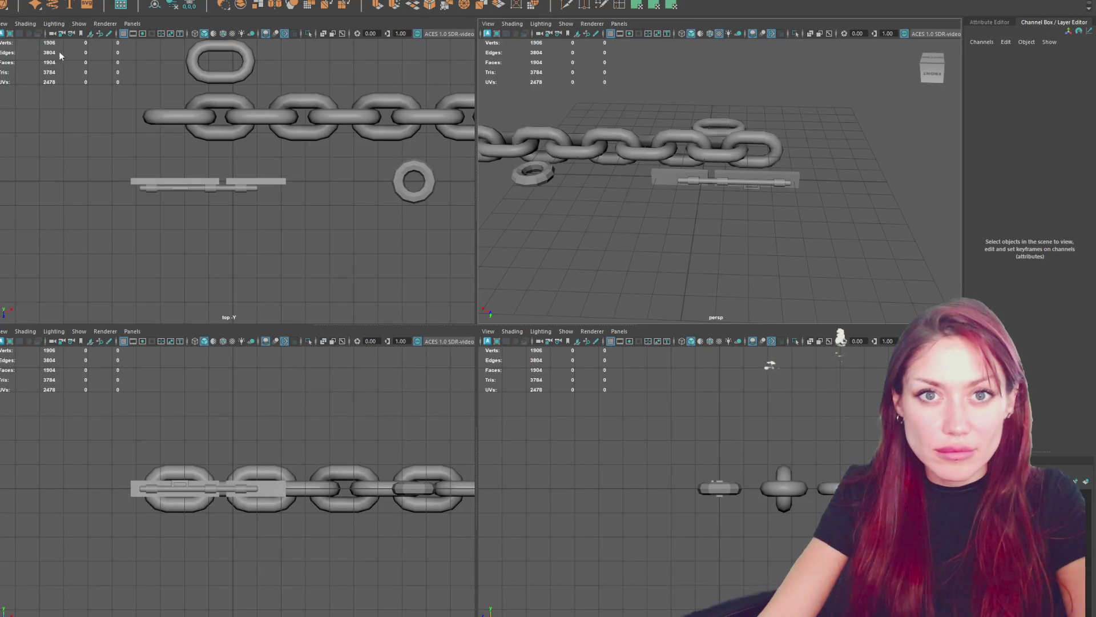
- Start a new Maya scene, orbit to a close side view of the gate, and select the left tree
{"action": "key", "text": "ctrl+n"}
{"action": "left_click", "coordinate": [451, 292]}
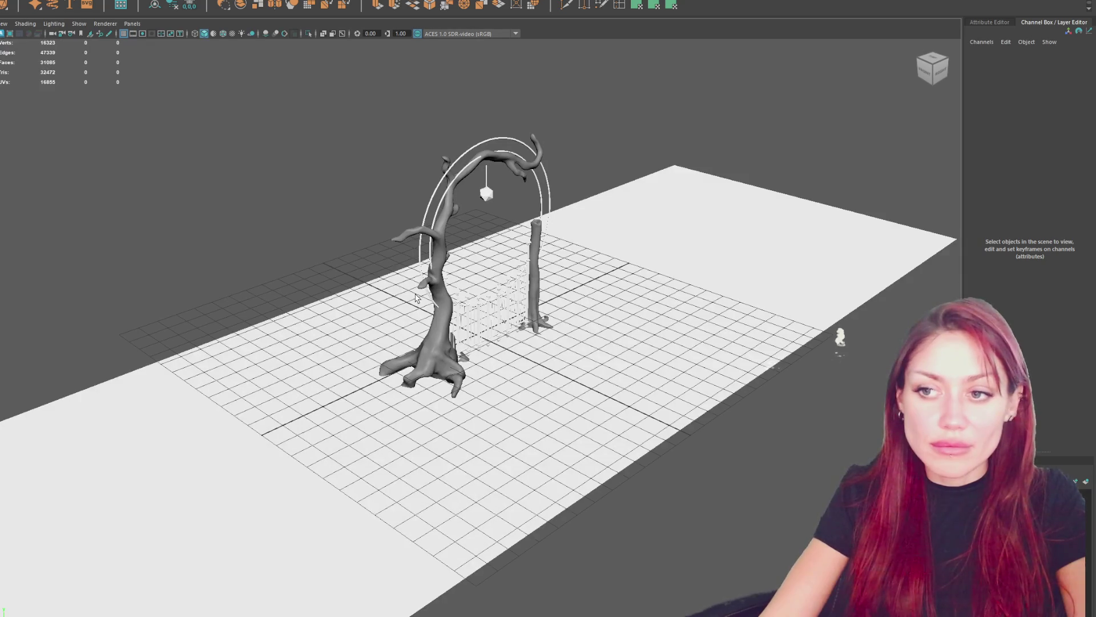
{"action": "left_click", "coordinate": [341, 358]}
{"action": "scroll", "coordinate": [341, 357], "scroll_direction": "up", "scroll_amount": 5}
{"action": "mouse_move", "coordinate": [342, 357]}
{"action": "left_mouse_down"}
{"action": "mouse_move", "coordinate": [381, 421]}
{"action": "mouse_move", "coordinate": [346, 494]}
{"action": "left_mouse_up"}
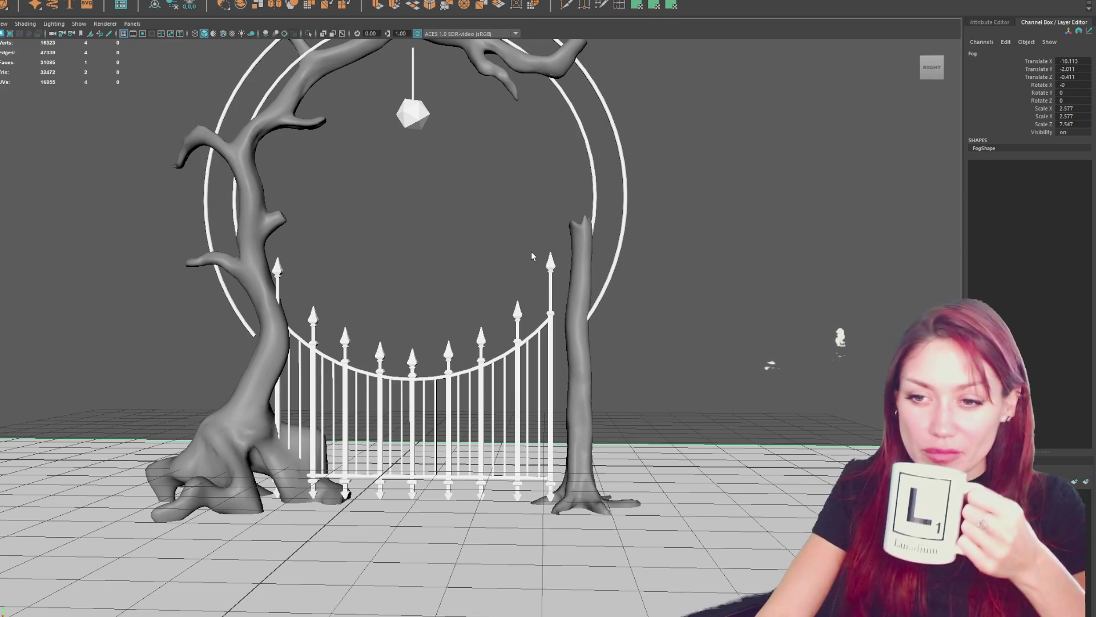
{"action": "left_click", "coordinate": [252, 391]}
{"action": "scroll", "coordinate": [386, 283], "scroll_direction": "down", "scroll_amount": 2}
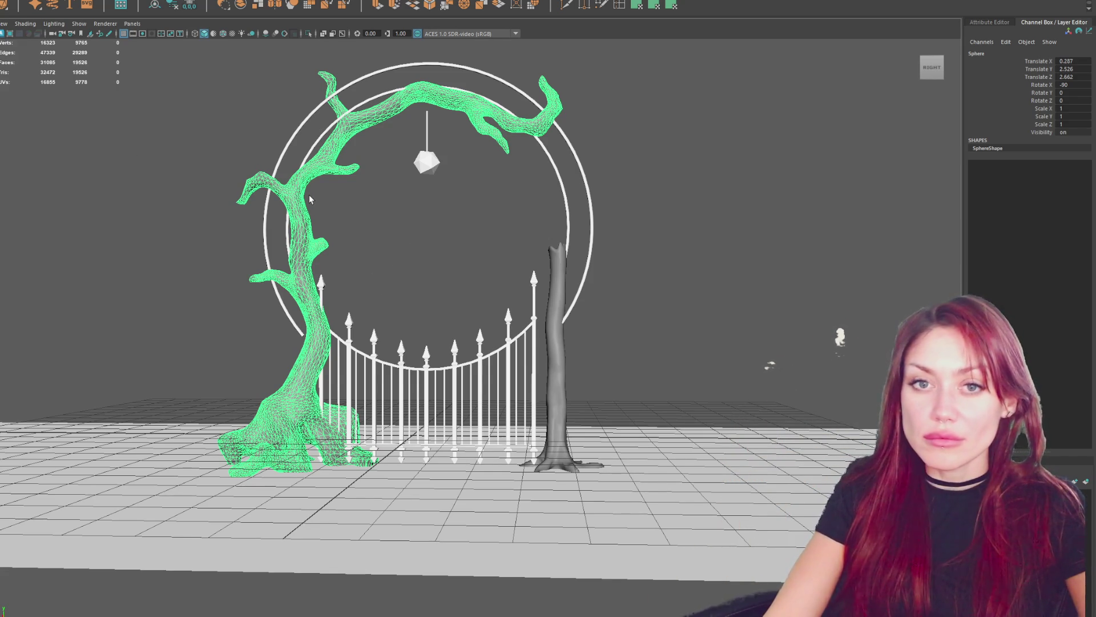
- Try grouping and hiding the Fog object, then undo the grouping, hiding and a stray duplicate
{"action": "left_click", "coordinate": [557, 342]}
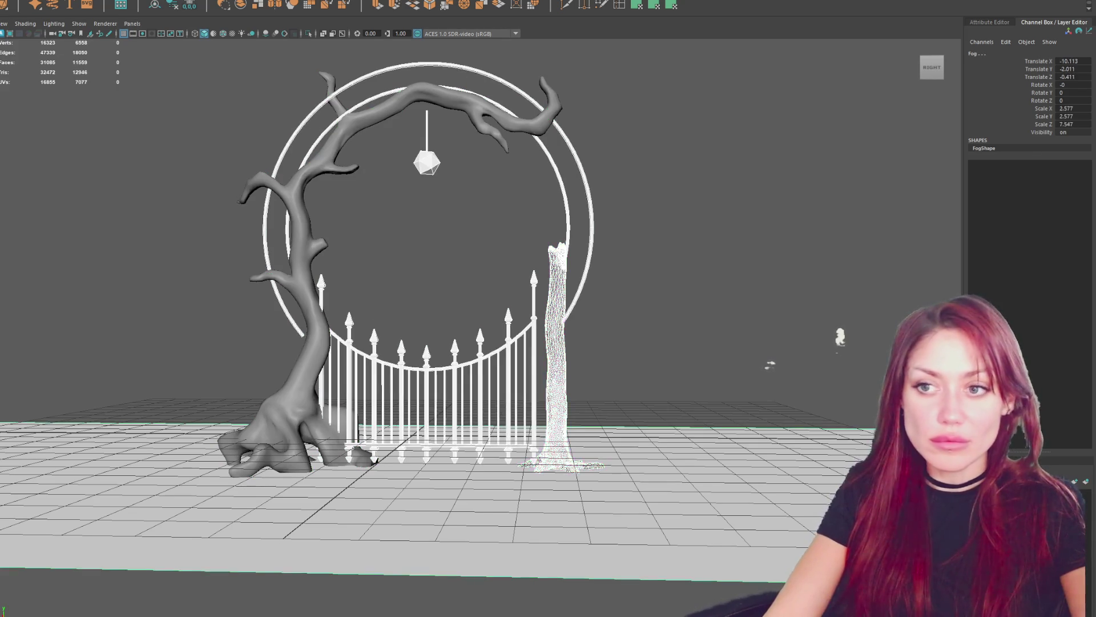
{"action": "key", "text": "ctrl+g"}
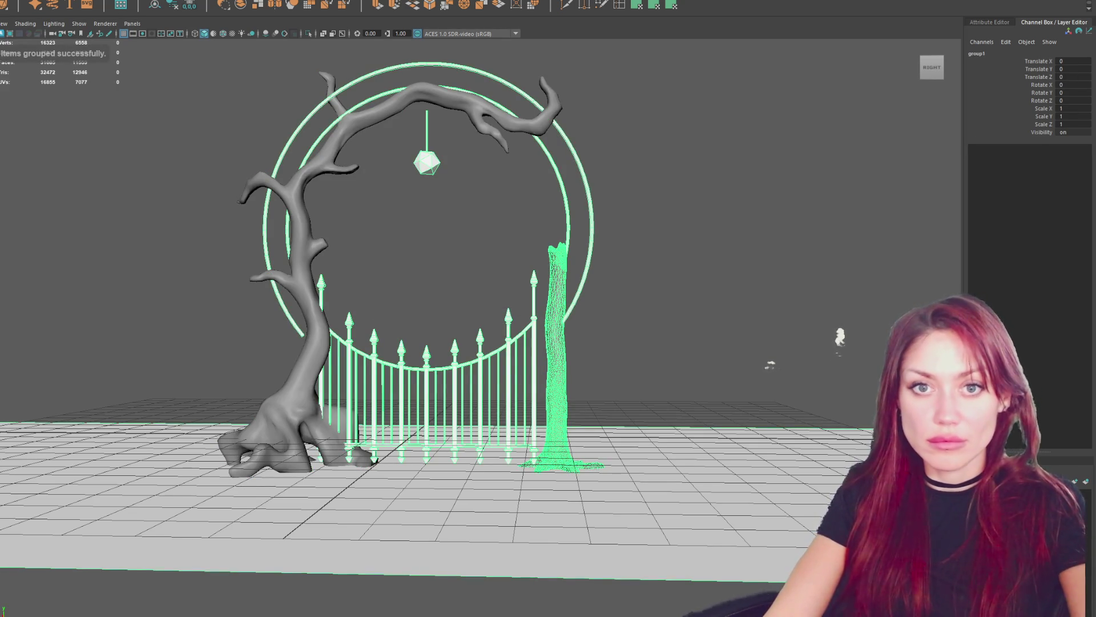
{"action": "key", "text": "ctrl+h"}
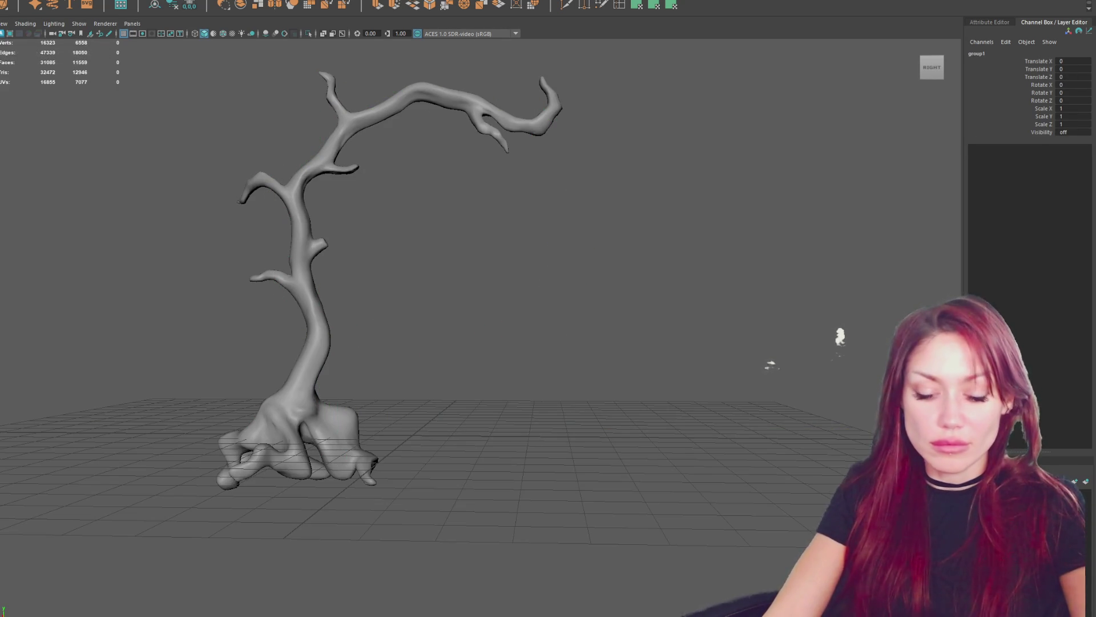
{"action": "key", "text": "ctrl+z"}
{"action": "key", "text": "ctrl+z"}
{"action": "key", "text": "ctrl+d"}
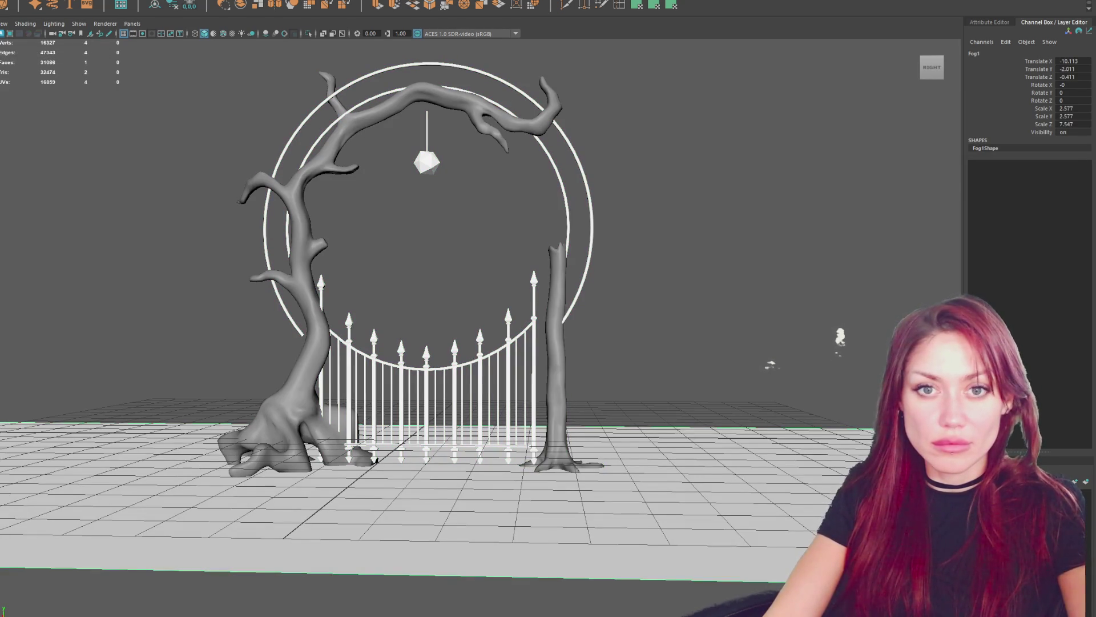
{"action": "key", "text": "ctrl+z"}
{"action": "key", "text": "ctrl+z"}
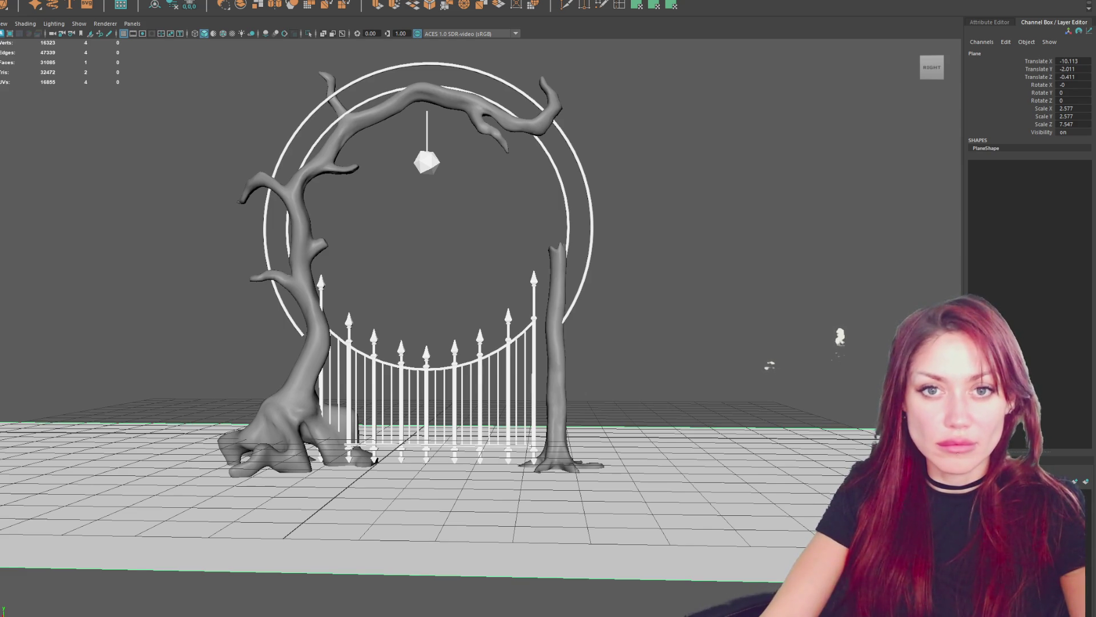
- Hide the ring, fence and gem group and clear the selection
{"action": "left_click", "coordinate": [555, 364]}
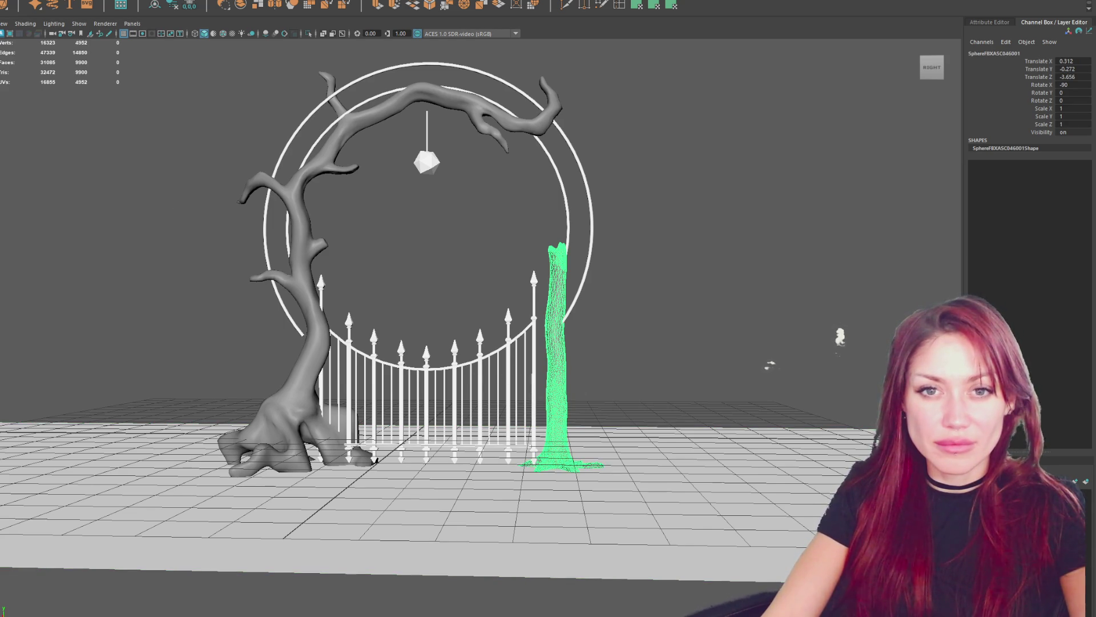
{"action": "left_click", "coordinate": [64, 196]}
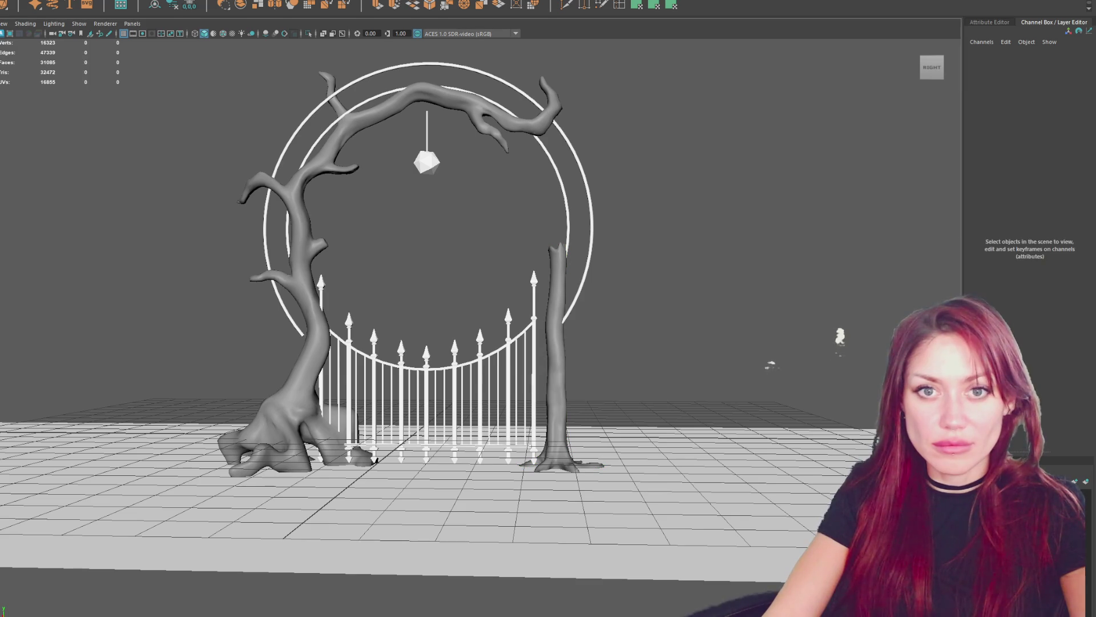
{"action": "key", "text": "ctrl+h"}
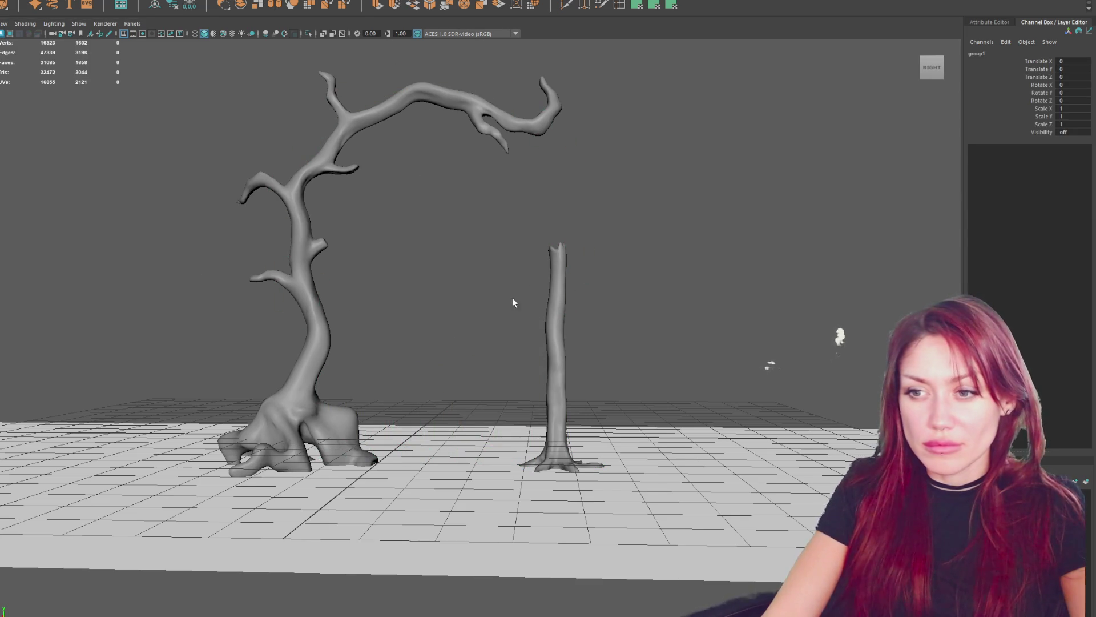
{"action": "left_click", "coordinate": [330, 262]}
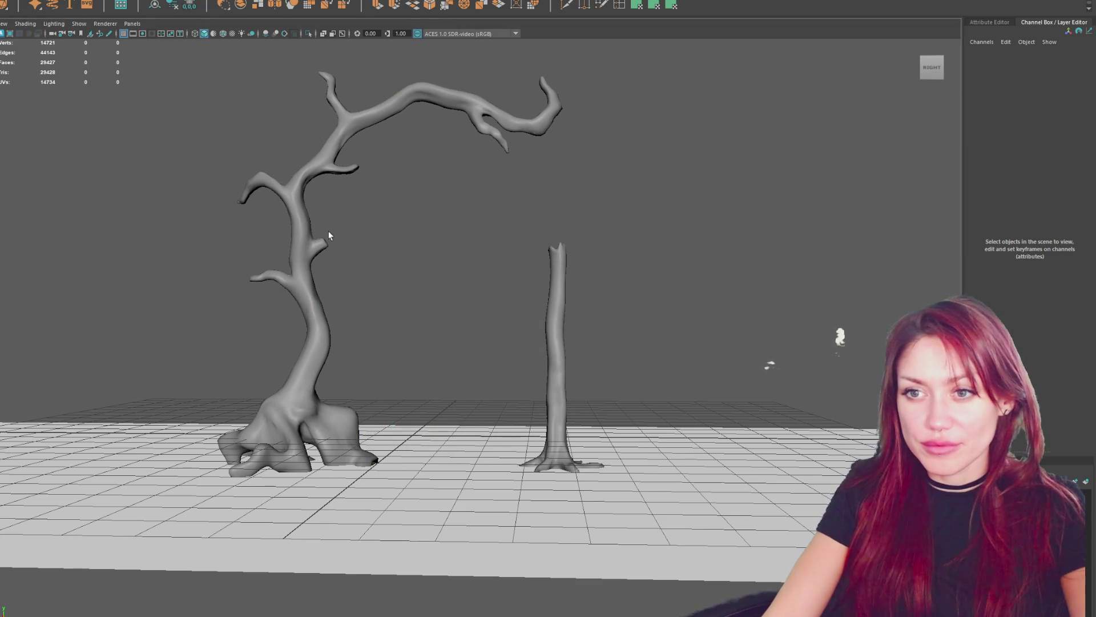